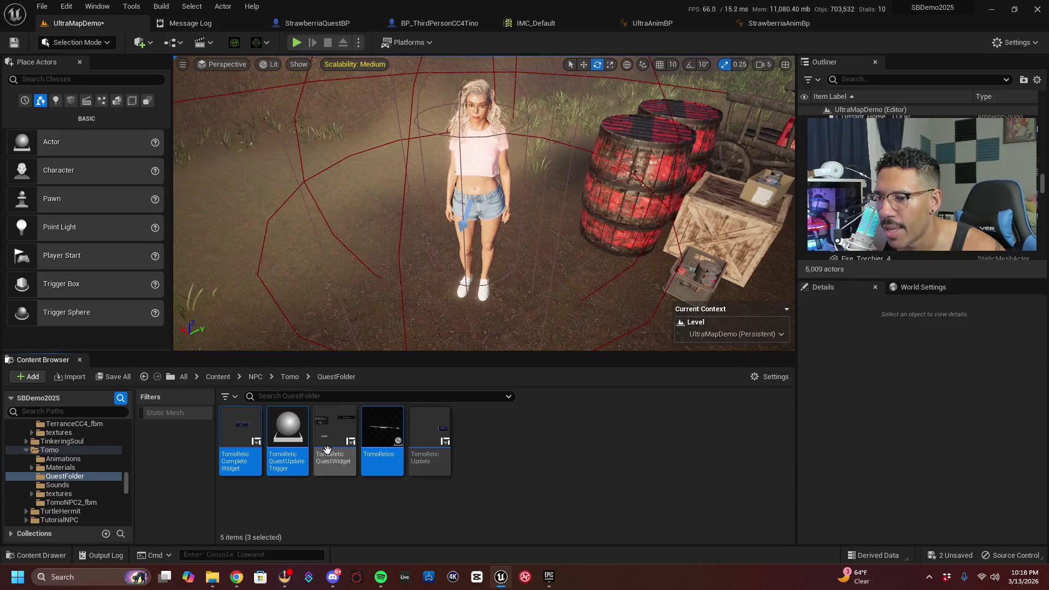
# Duplicate the five TomoRelic quest assets and move the _2 copies into Strawberria/Quest
pyautogui.keyDown('ctrl'); pyautogui.click(440, 456); pyautogui.keyUp('ctrl')
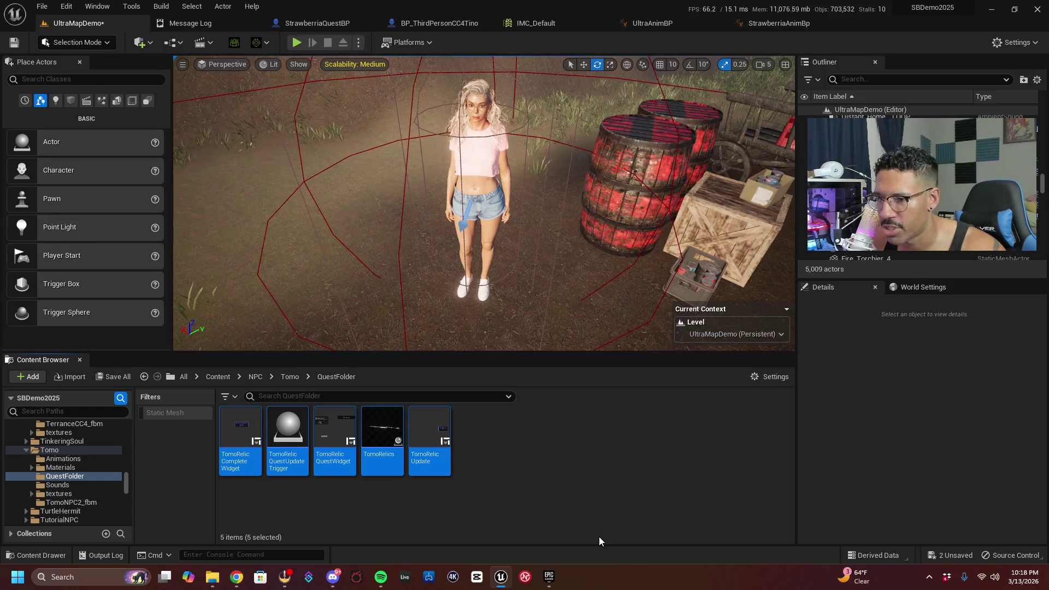
pyautogui.hotkey('ctrl', 'd')
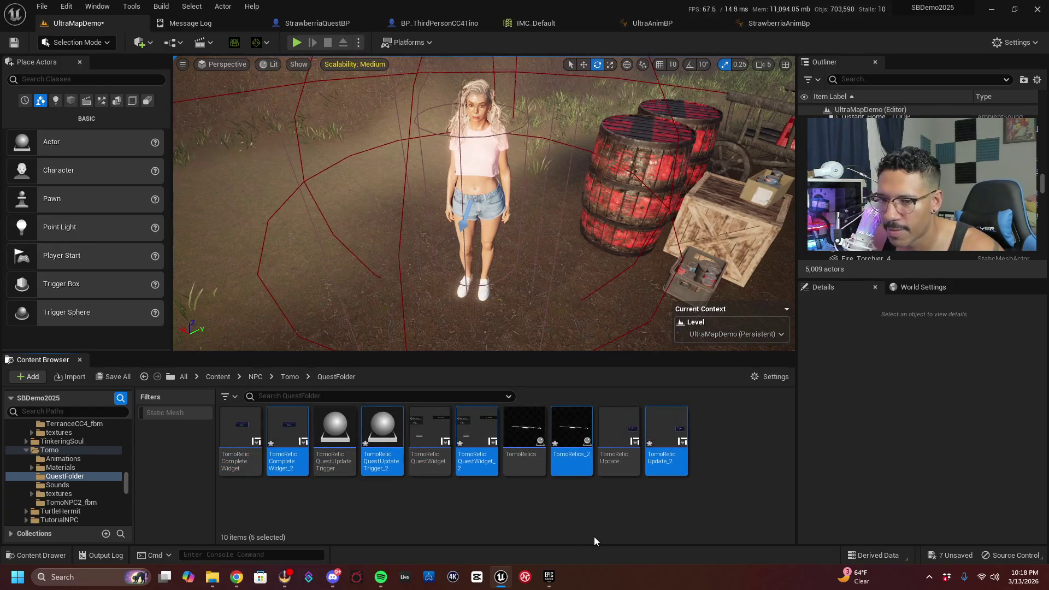
pyautogui.scroll(2, 89, 472)
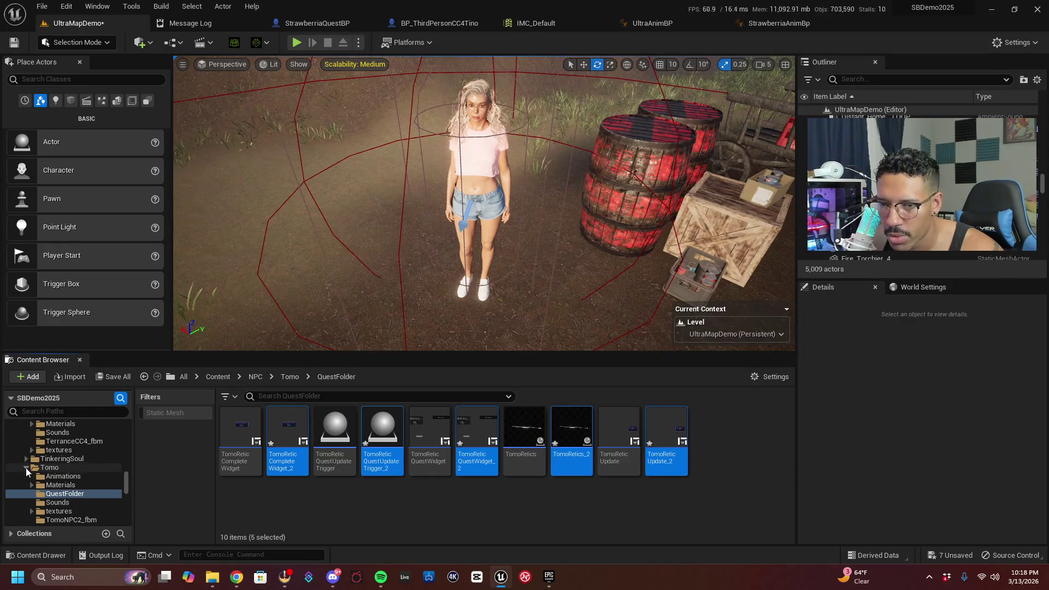
pyautogui.scroll(2, 41, 470)
pyautogui.scroll(2, 77, 485)
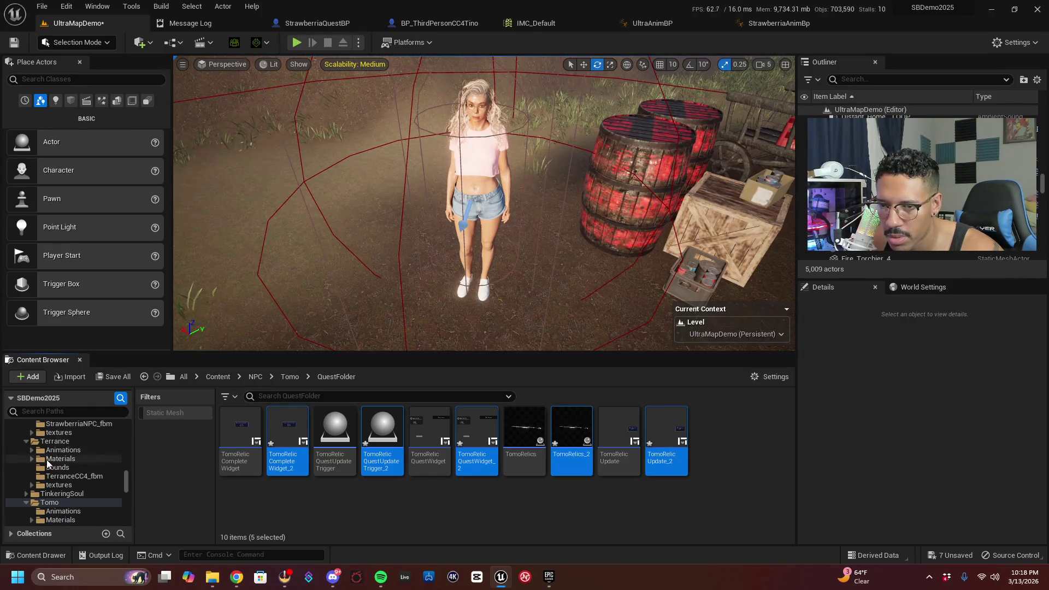
pyautogui.scroll(4, 81, 487)
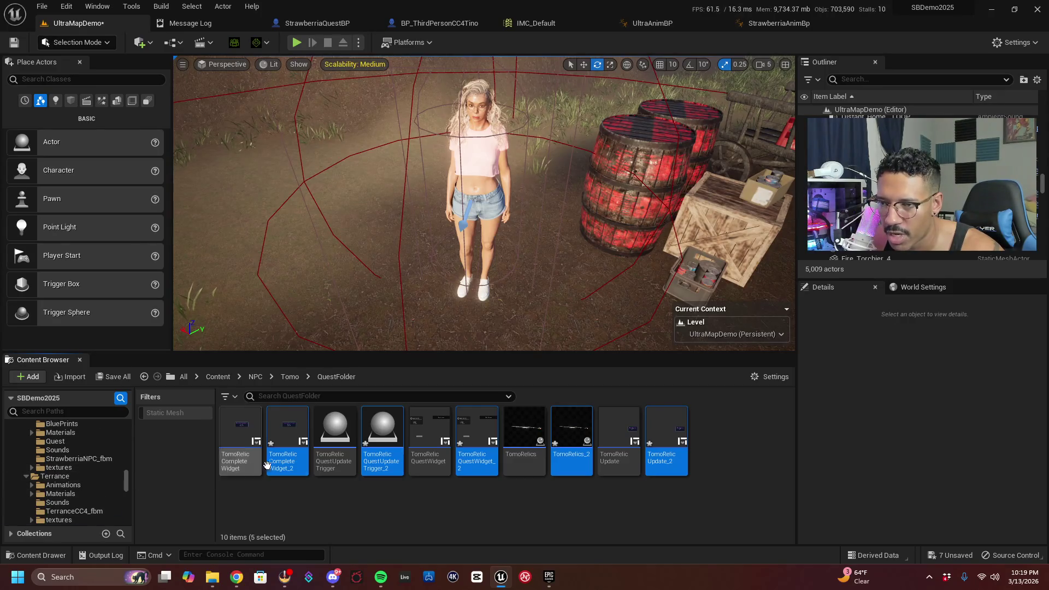
pyautogui.moveTo(283, 431)
pyautogui.mouseDown()
pyautogui.moveTo(163, 568)
pyautogui.moveTo(101, 461)
pyautogui.moveTo(62, 446)
pyautogui.mouseUp()
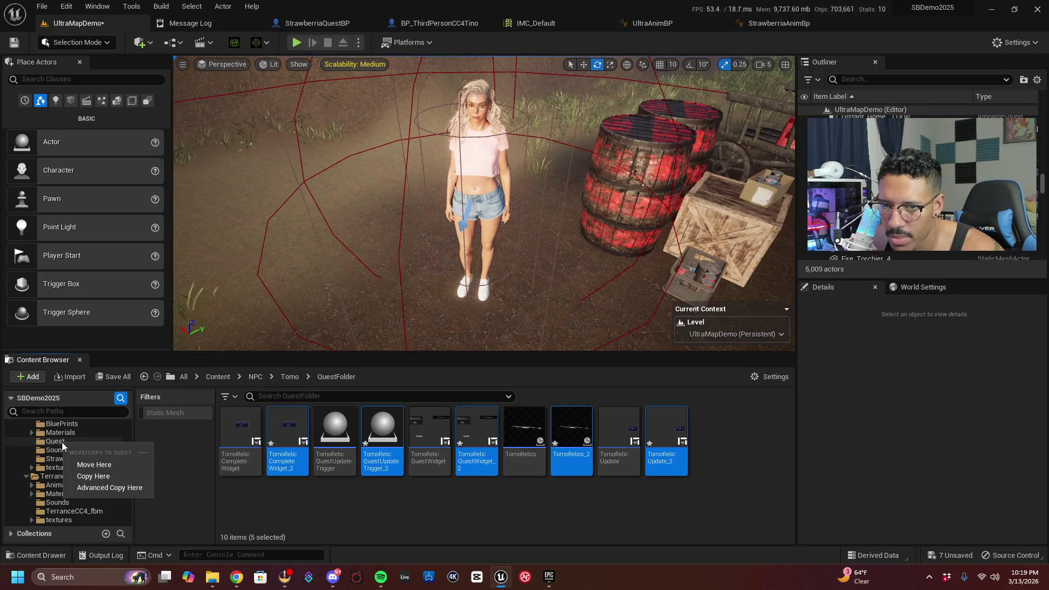
pyautogui.click(95, 465)
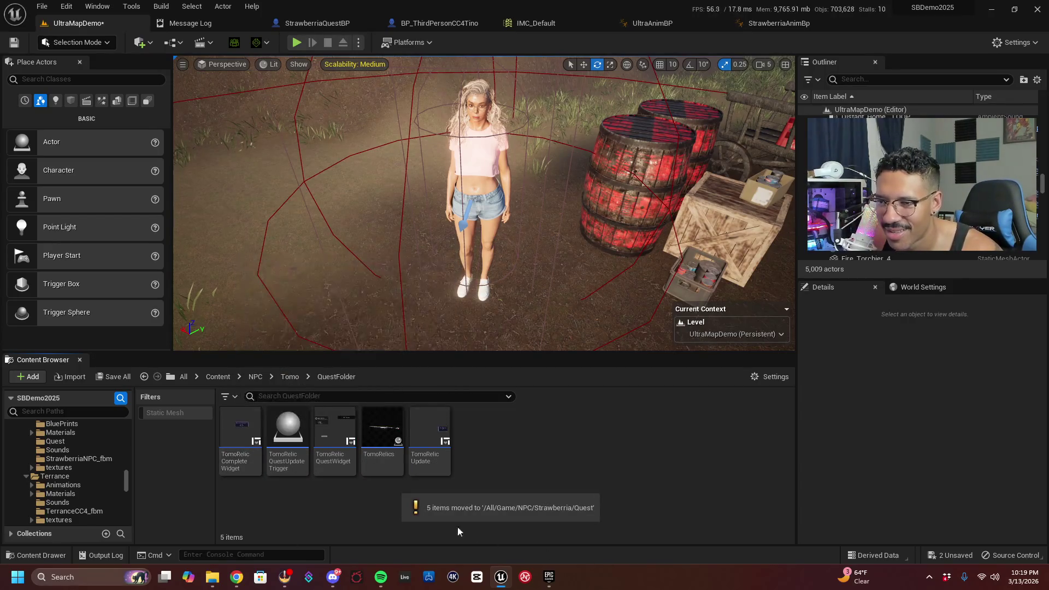
# In the Strawberria Quest folder, rename TomoRelicCompleteWidget_2 to StrawberryCompleteWidget
pyautogui.click(77, 441)
pyautogui.scroll(1, 103, 463)
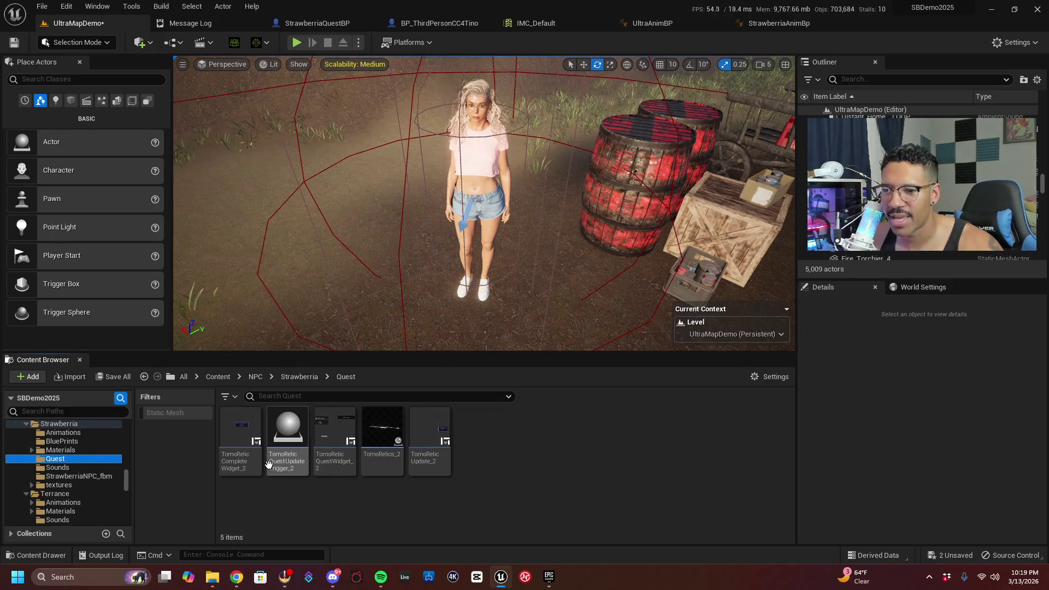
pyautogui.rightClick(239, 462)
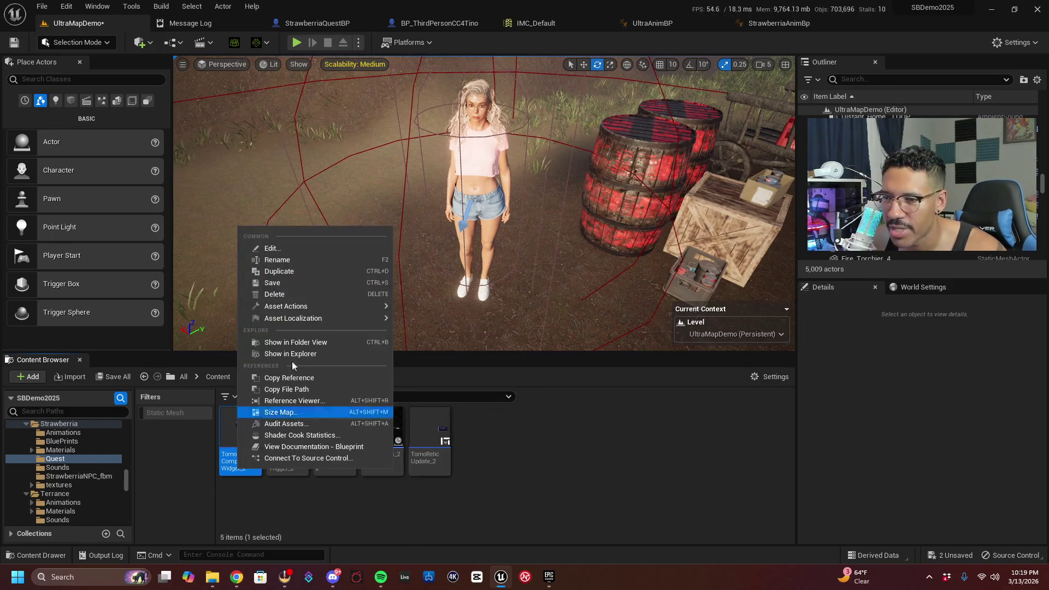
pyautogui.click(276, 260)
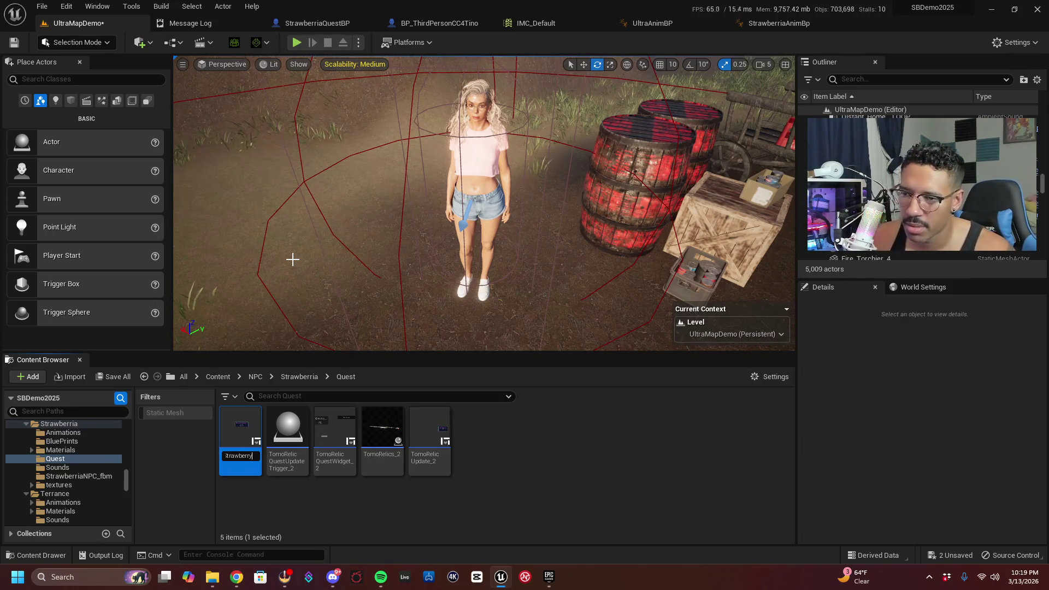
pyautogui.write('CompleteWidget')
pyautogui.press('Return')
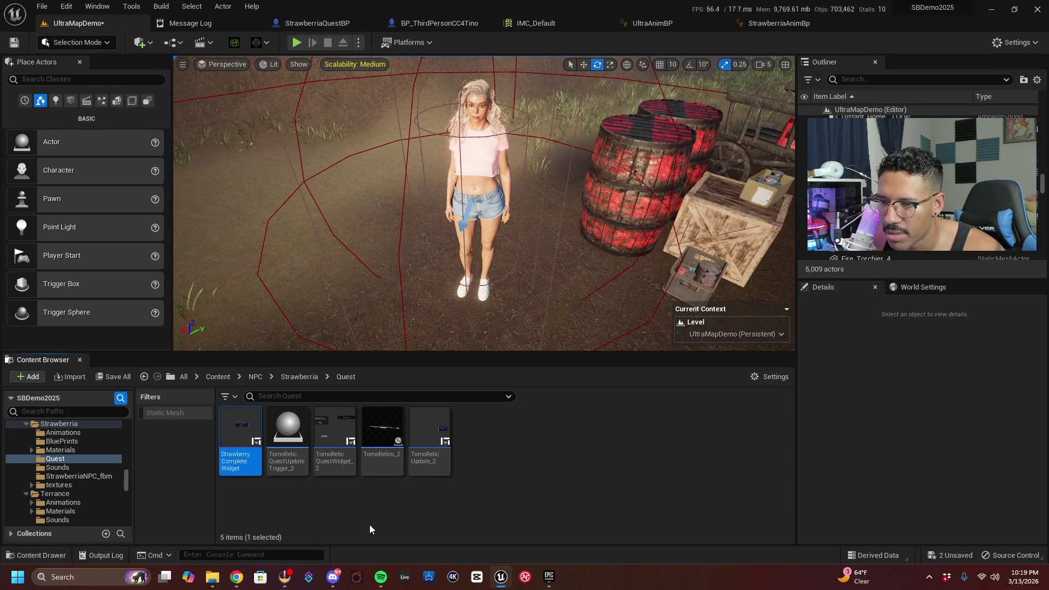
# Rename the QuestUpdateTrigger_2 copy to StrawberryQuestUpdateTrigger
pyautogui.click(290, 439)
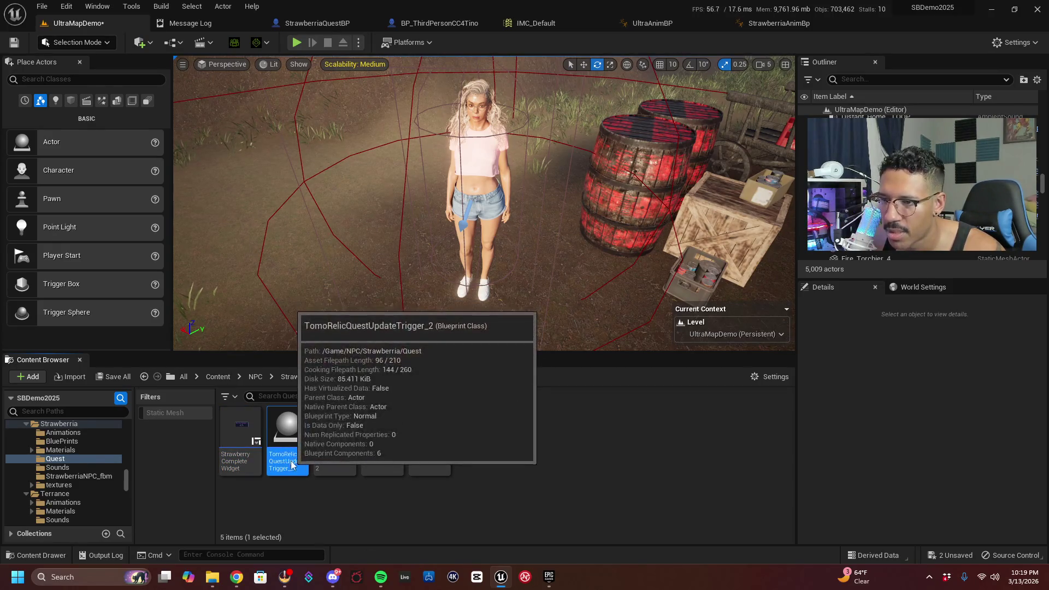
pyautogui.rightClick(291, 440)
pyautogui.click(572, 460)
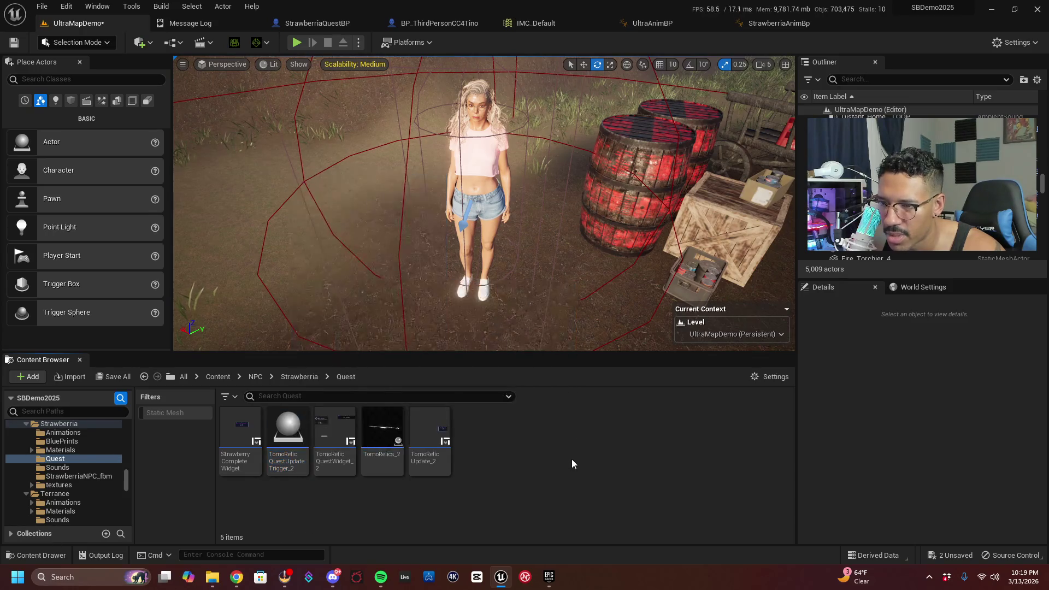
pyautogui.rightClick(295, 466)
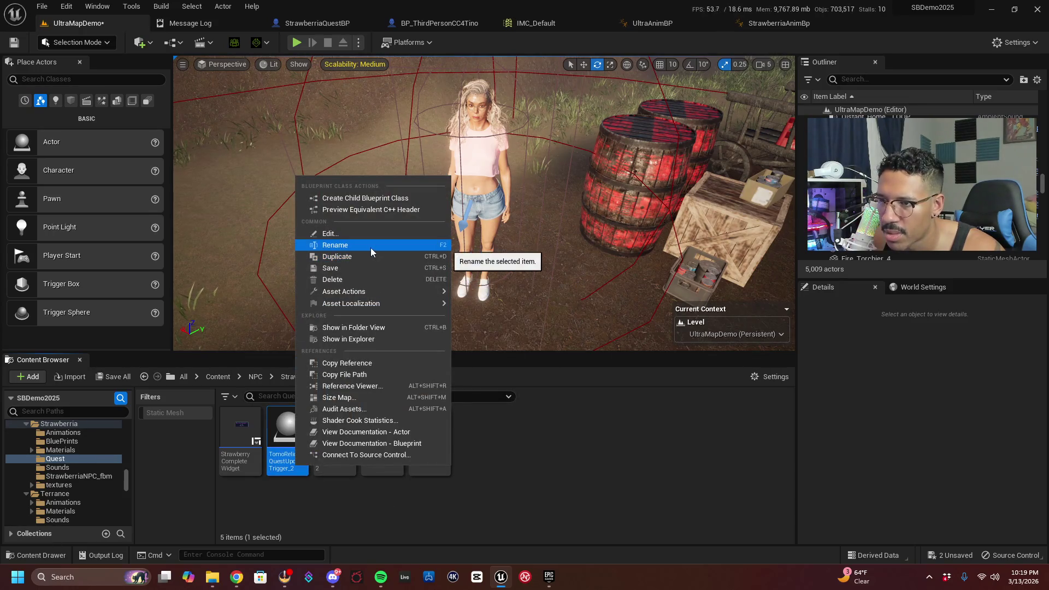
pyautogui.click(370, 248)
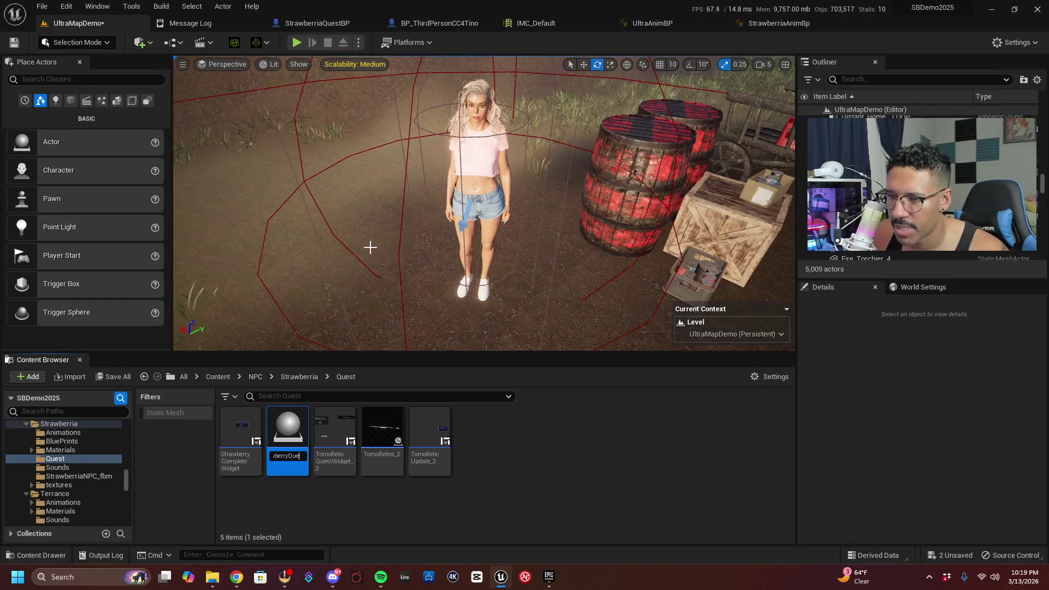
pyautogui.press('Return')
# Rename TomoRelicQuestWidget_2 to StrawberryQuestWidget, then select TomoRelics_2 next
pyautogui.click(330, 471)
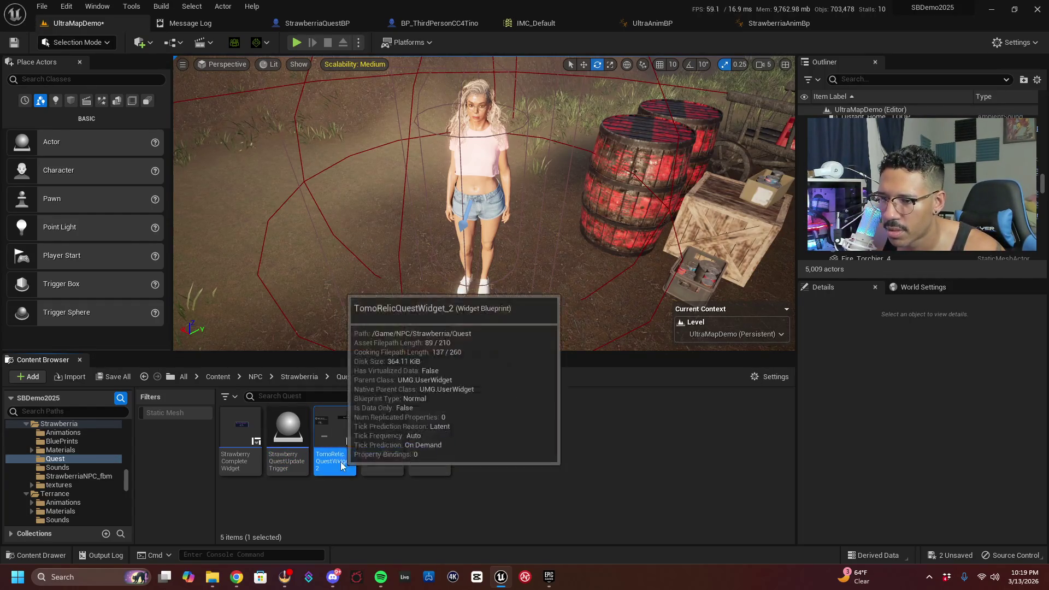
pyautogui.rightClick(333, 463)
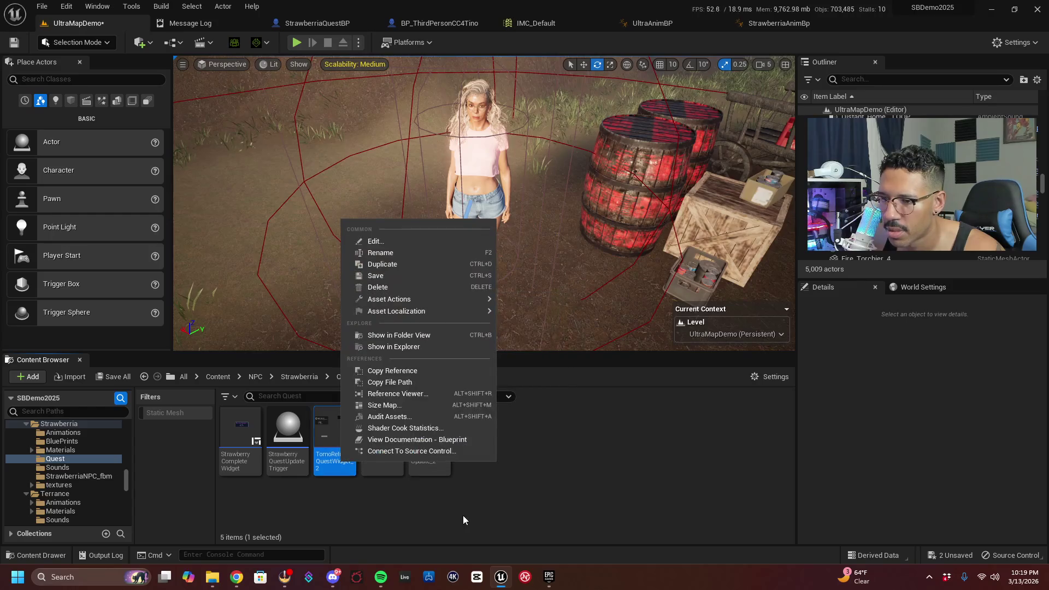
pyautogui.click(545, 503)
pyautogui.rightClick(344, 463)
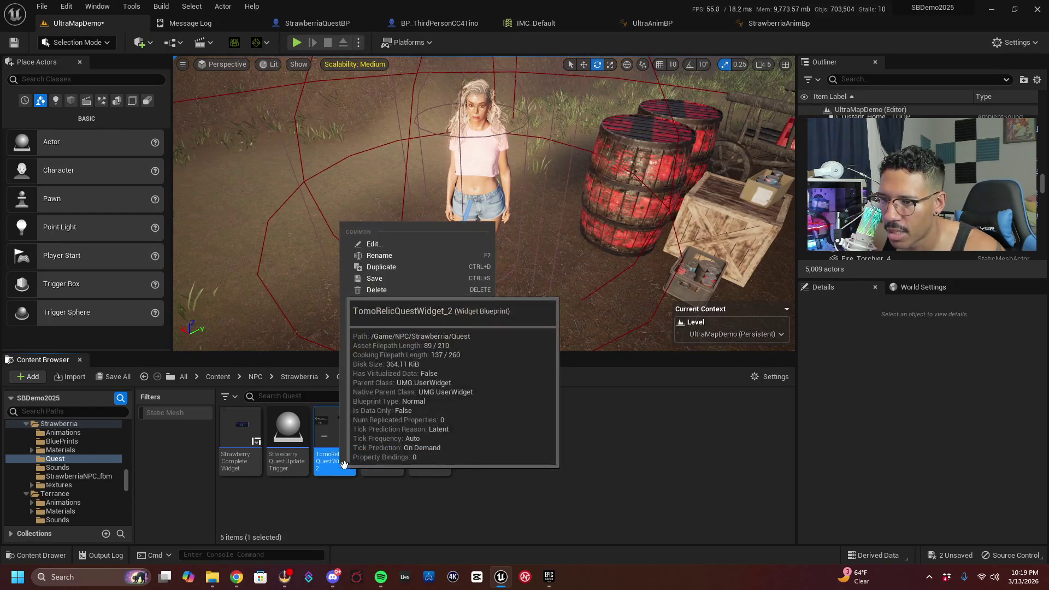
pyautogui.click(398, 254)
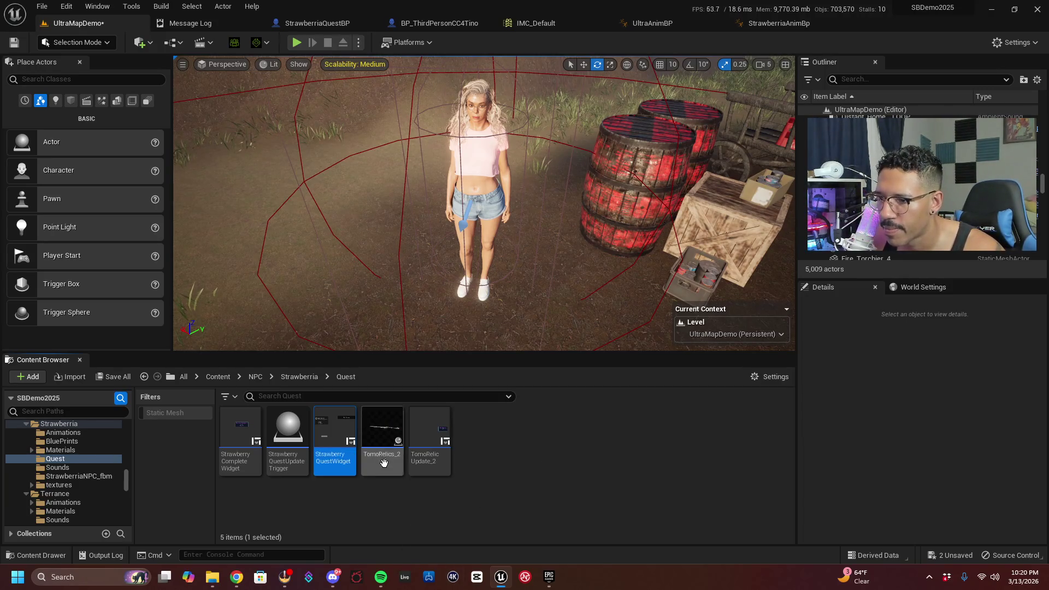
pyautogui.click(382, 432)
pyautogui.rightClick(382, 432)
# Rename the TomoRelics_2 blueprint to StrawberryItemRelics
pyautogui.click(442, 241)
pyautogui.write('berryItem')
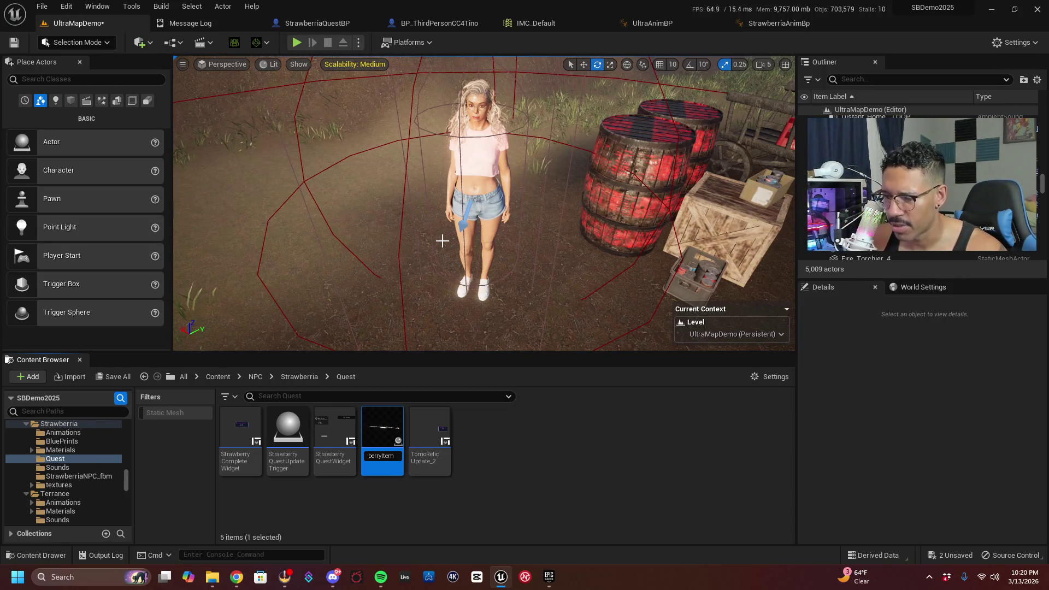
pyautogui.write('Relics')
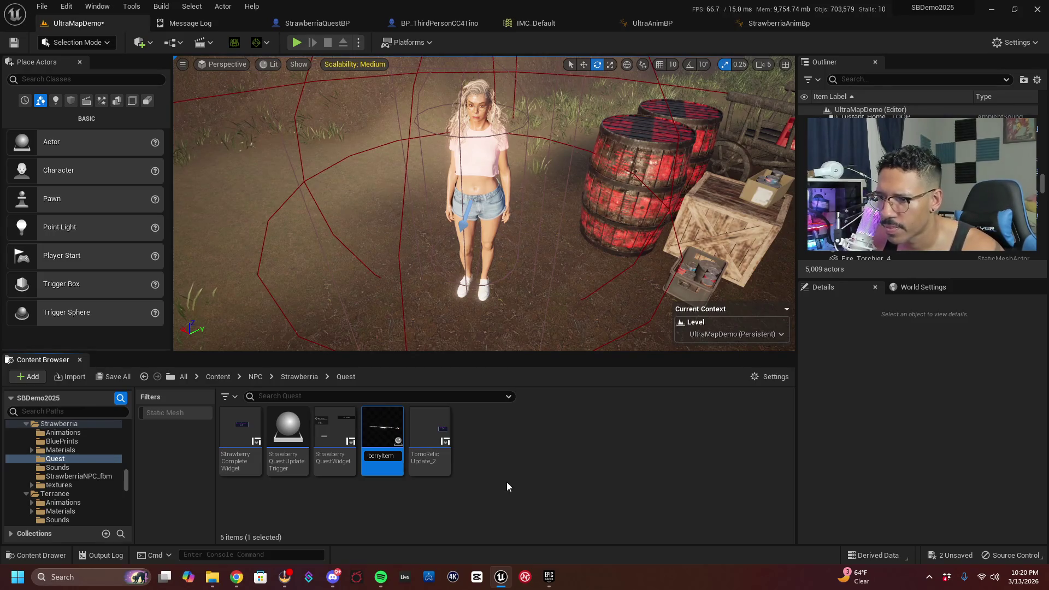
pyautogui.press('Return')
# Start renaming the TomoRelicUpdate_2 widget from its right-click menu
pyautogui.click(438, 461)
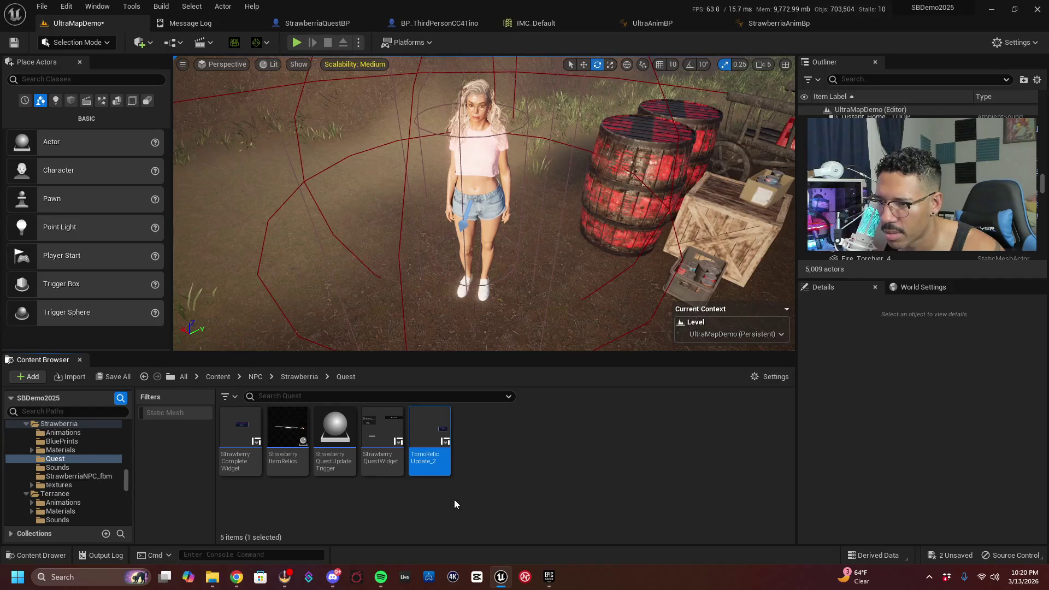
pyautogui.rightClick(438, 458)
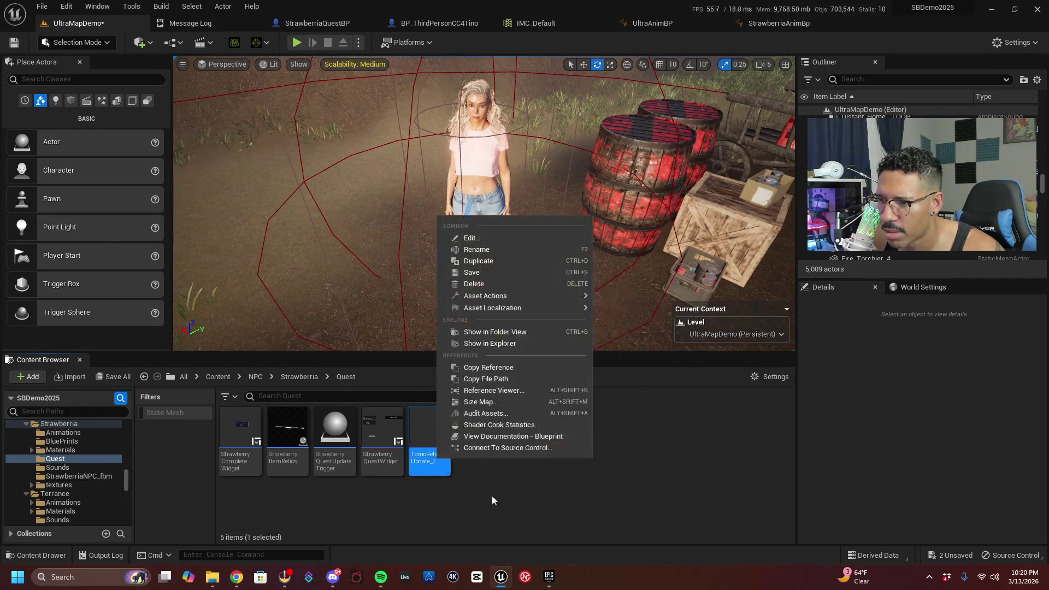
pyautogui.click(542, 495)
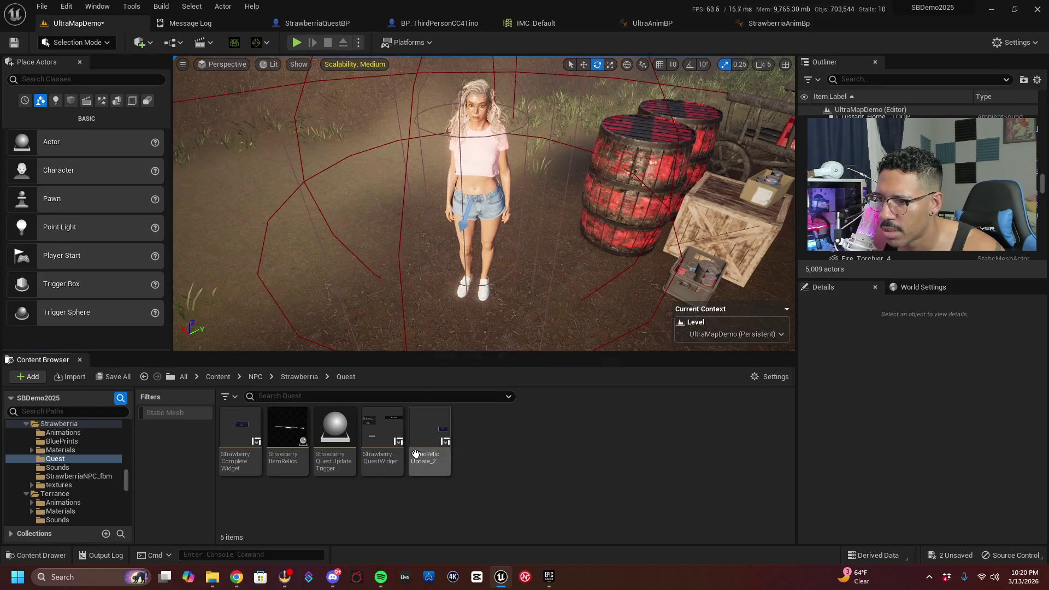
pyautogui.rightClick(436, 461)
pyautogui.click(526, 503)
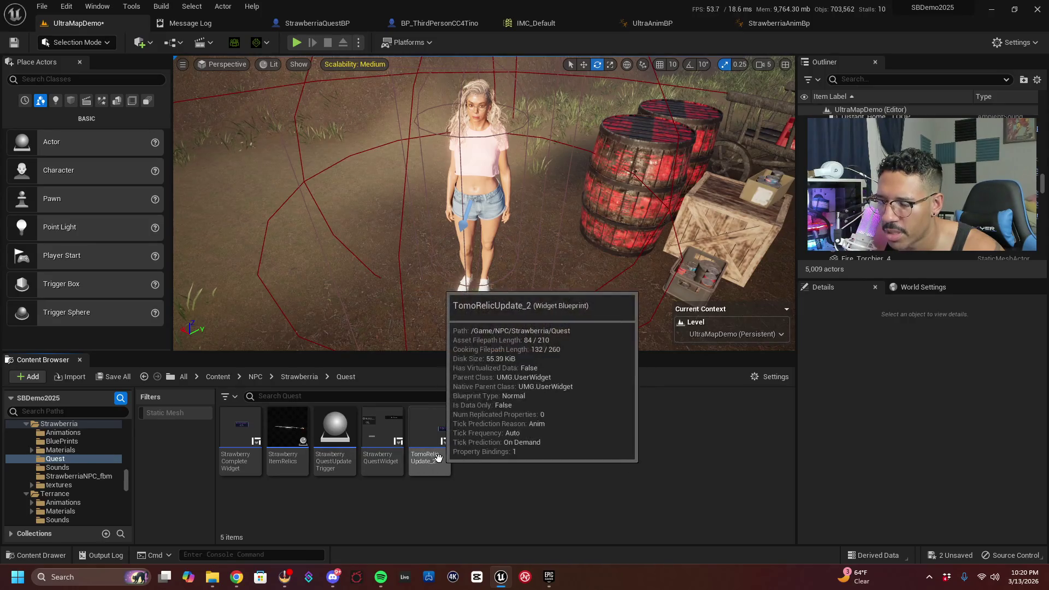
pyautogui.rightClick(441, 458)
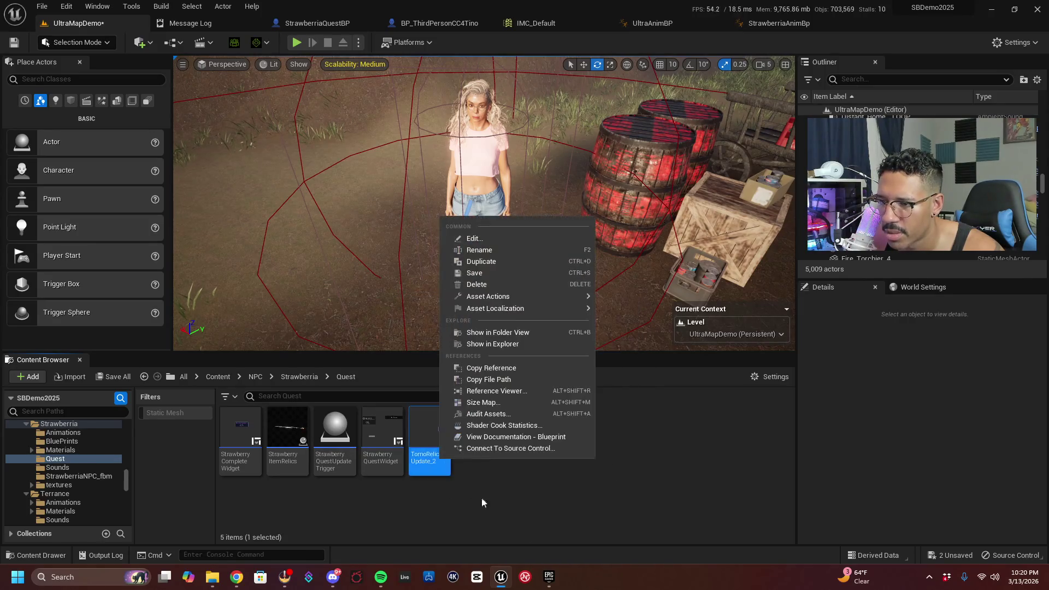
pyautogui.click(506, 250)
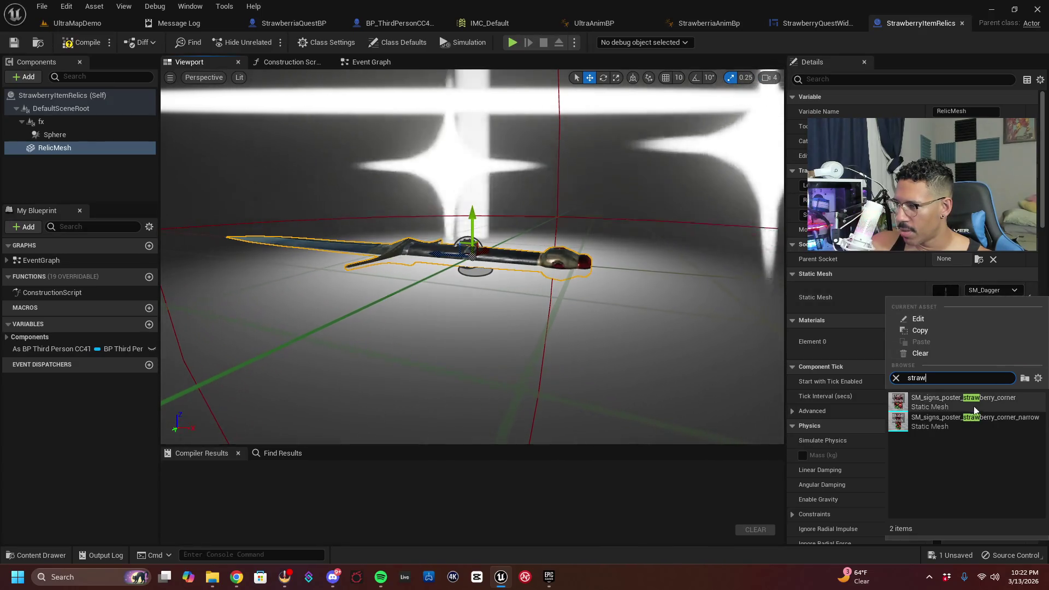
# Restore the strawberry sign mesh on RelicMesh and frame it in the viewport
pyautogui.press('Escape')
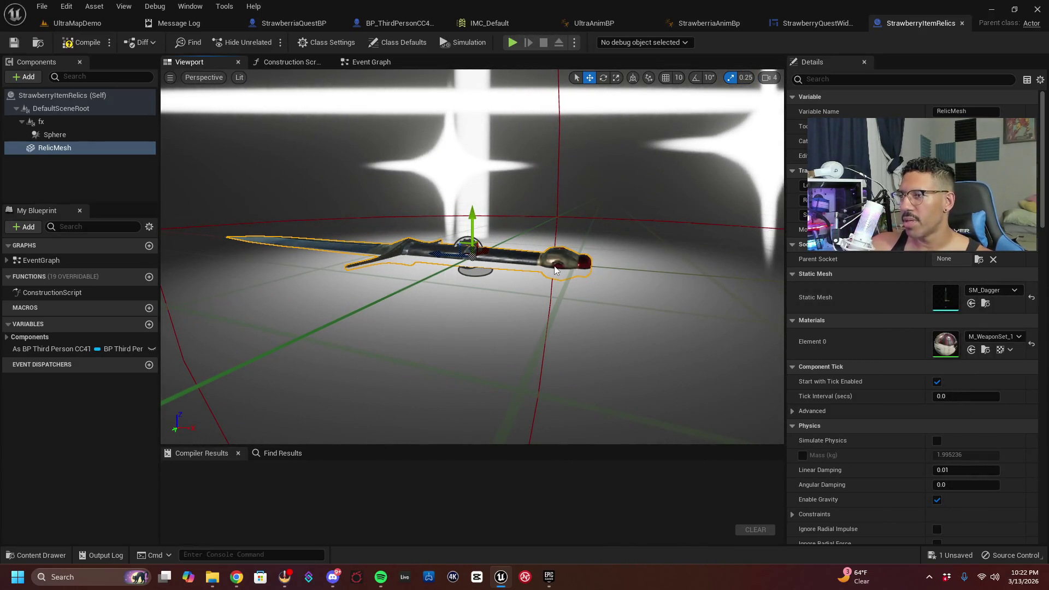
pyautogui.hotkey('ctrl', 'z')
pyautogui.press('f')
pyautogui.moveTo(596, 257); pyautogui.dragTo(597, 257)
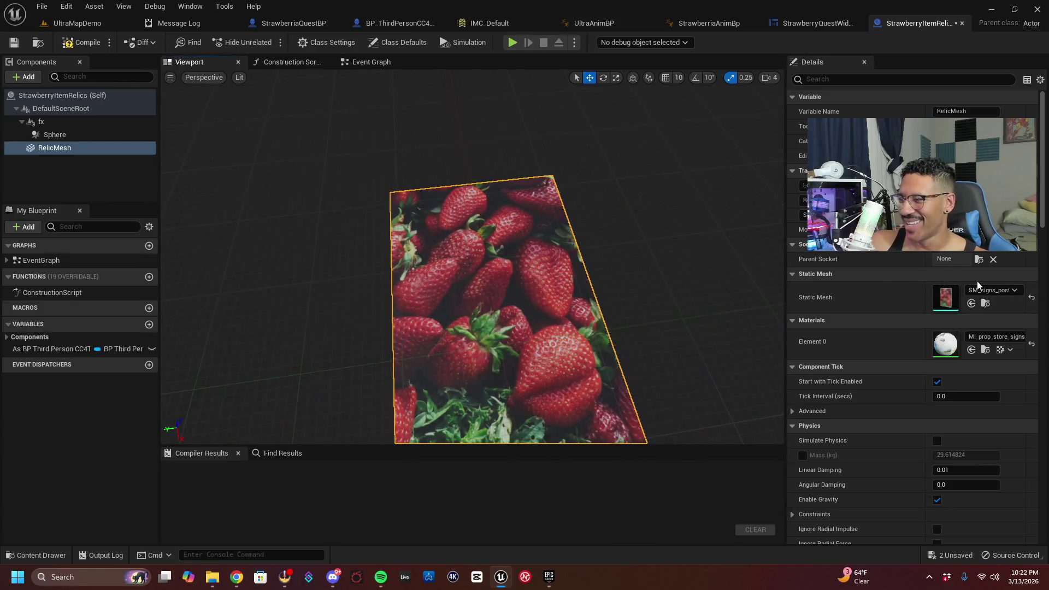
pyautogui.scroll(-1, 1001, 285)
# Search 'watermelon' in the Static Mesh picker and assign SM_Watermelon to the relic
pyautogui.click(1004, 272)
pyautogui.write('berry')
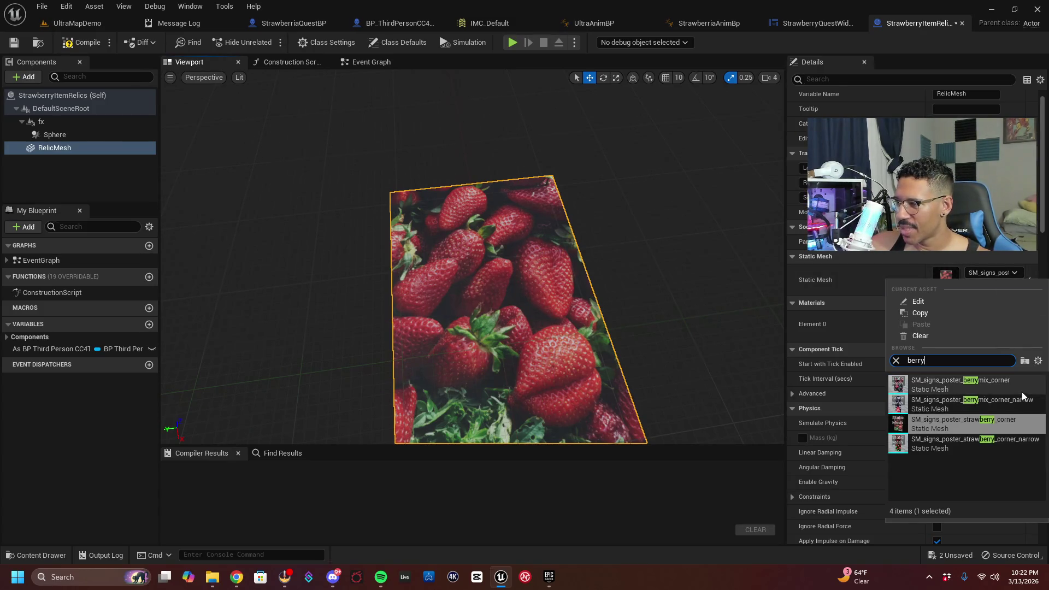
pyautogui.moveTo(942, 360); pyautogui.dragTo(871, 356)
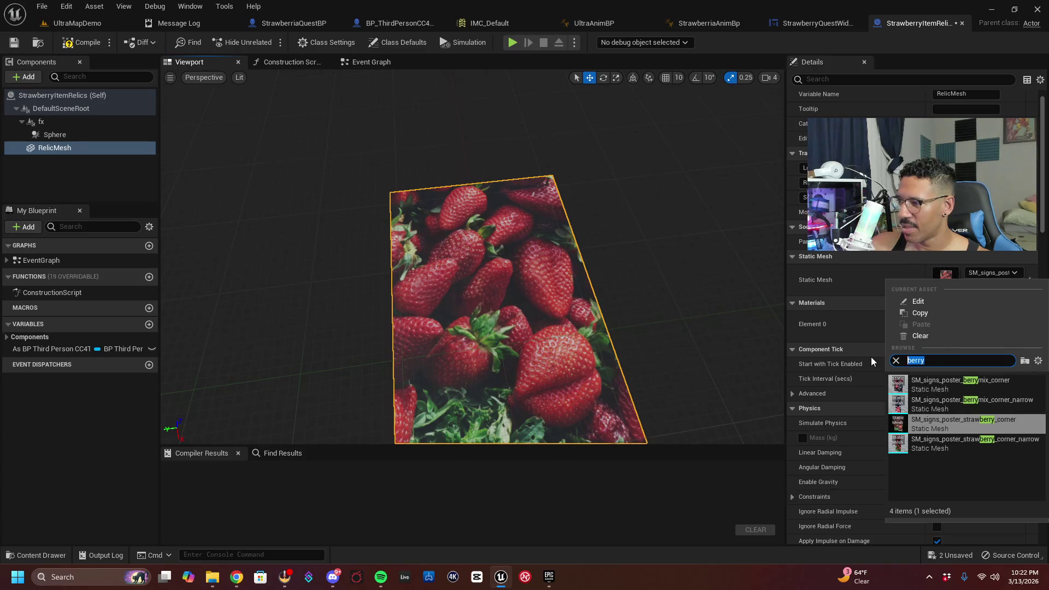
pyautogui.write('watermelon')
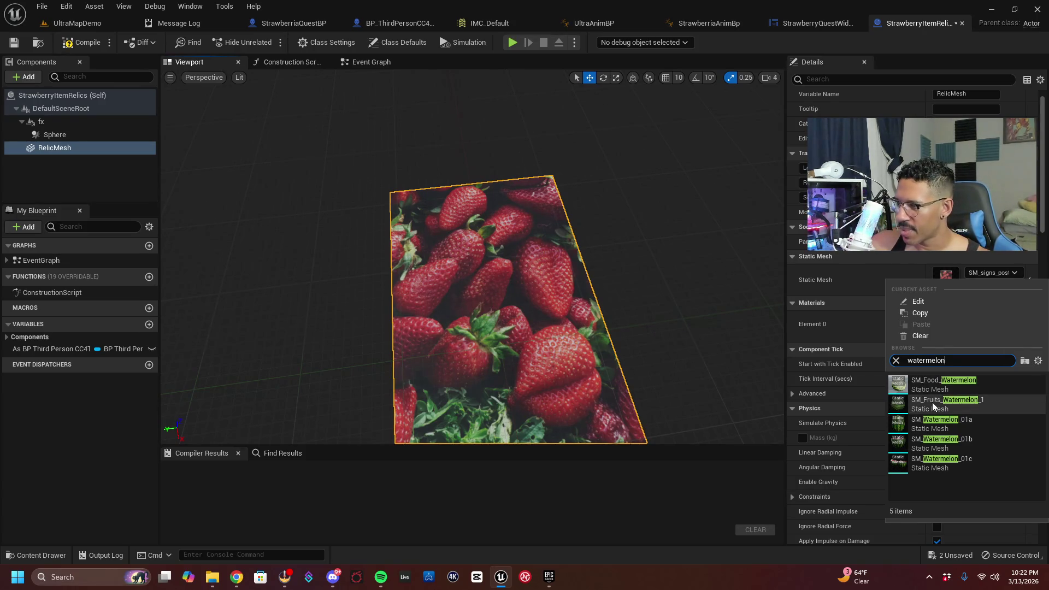
pyautogui.click(955, 465)
# Orbit and frame the viewport to inspect the watermelon mesh from several angles
pyautogui.moveTo(671, 330); pyautogui.dragTo(684, 202)
pyautogui.moveTo(466, 241); pyautogui.dragTo(466, 234)
pyautogui.moveTo(508, 285); pyautogui.dragTo(509, 284)
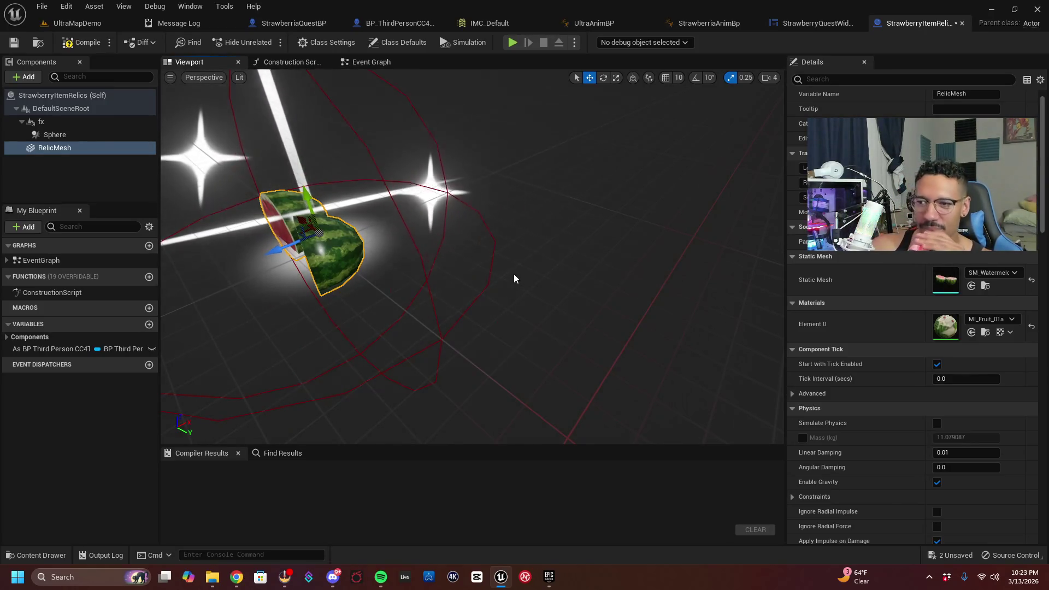
pyautogui.moveTo(306, 190); pyautogui.dragTo(306, 182)
pyautogui.press('f')
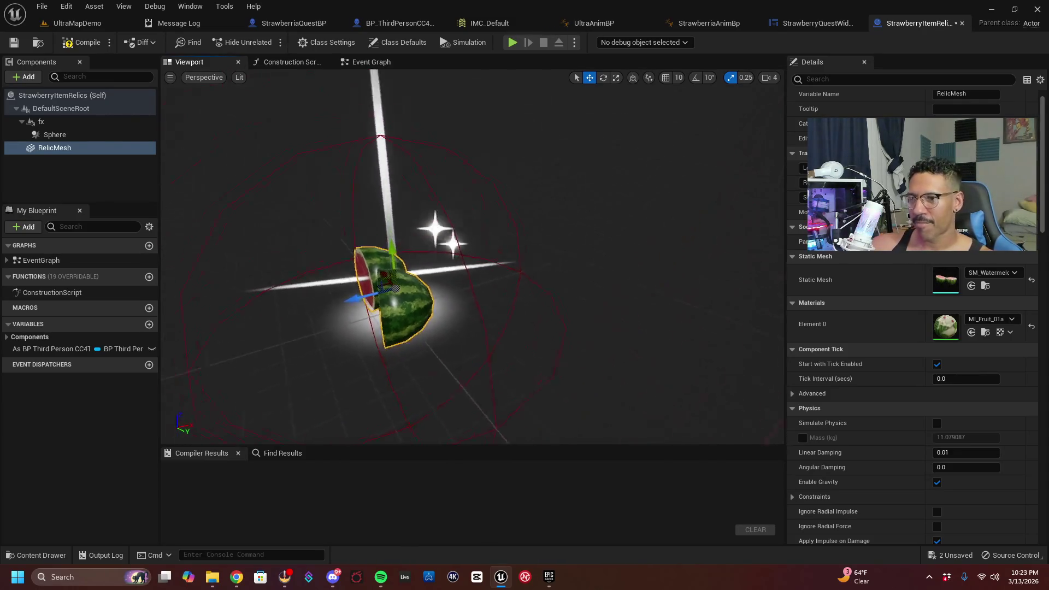
pyautogui.moveTo(473, 257); pyautogui.dragTo(491, 240)
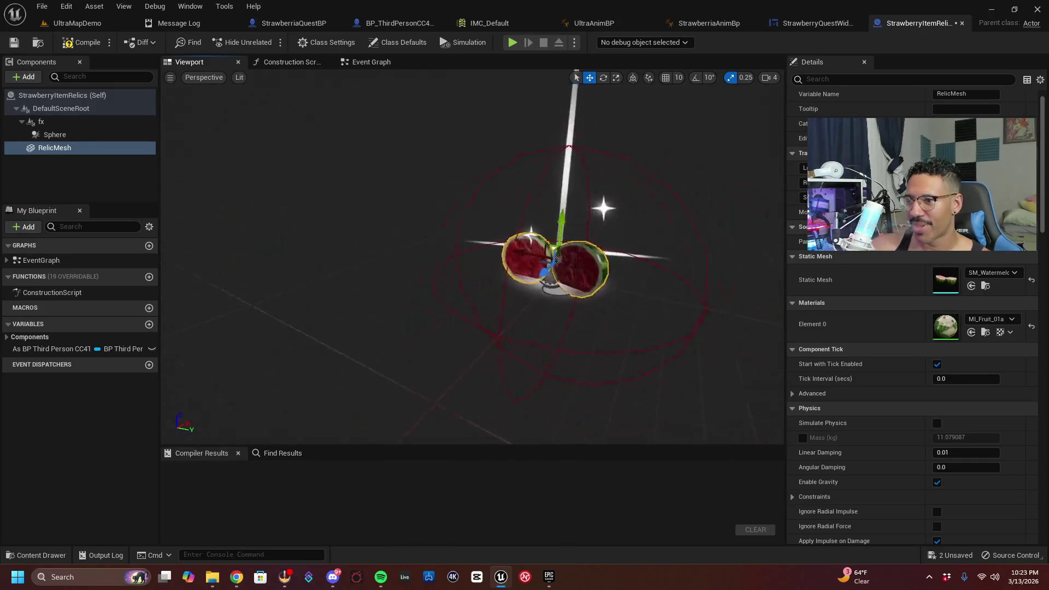
pyautogui.scroll(5, 491, 240)
pyautogui.scroll(-6, 472, 256)
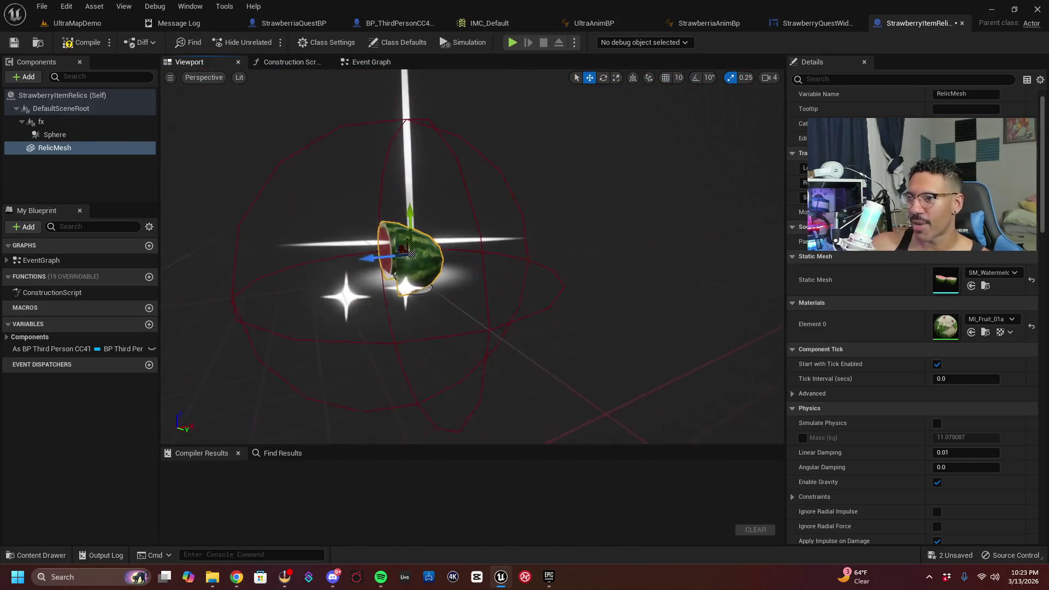
pyautogui.moveTo(427, 243)
pyautogui.mouseDown()
pyautogui.moveTo(415, 234)
pyautogui.moveTo(428, 243)
pyautogui.mouseUp()
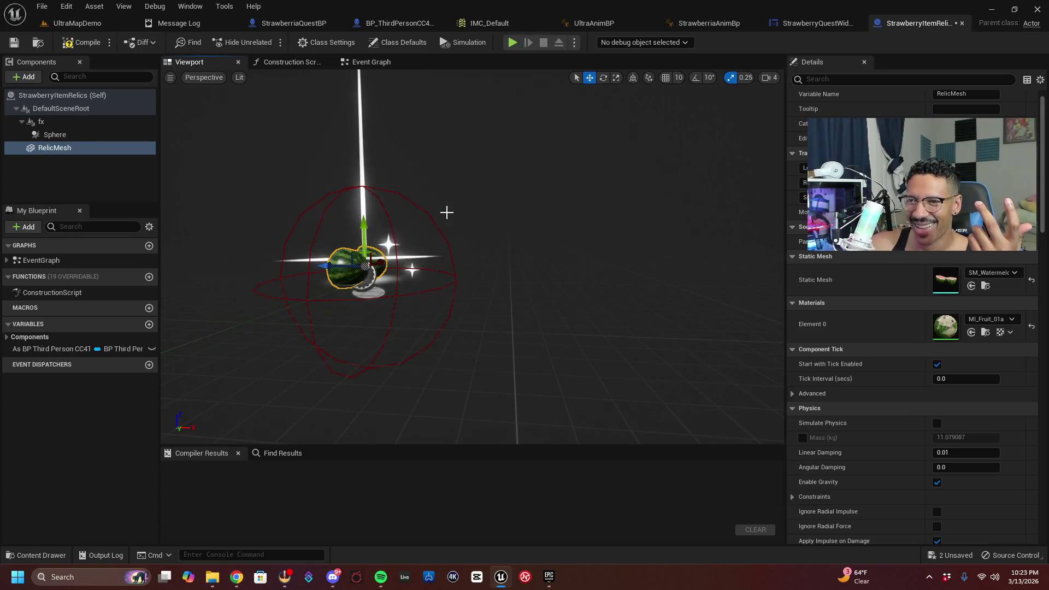
pyautogui.click(311, 24)
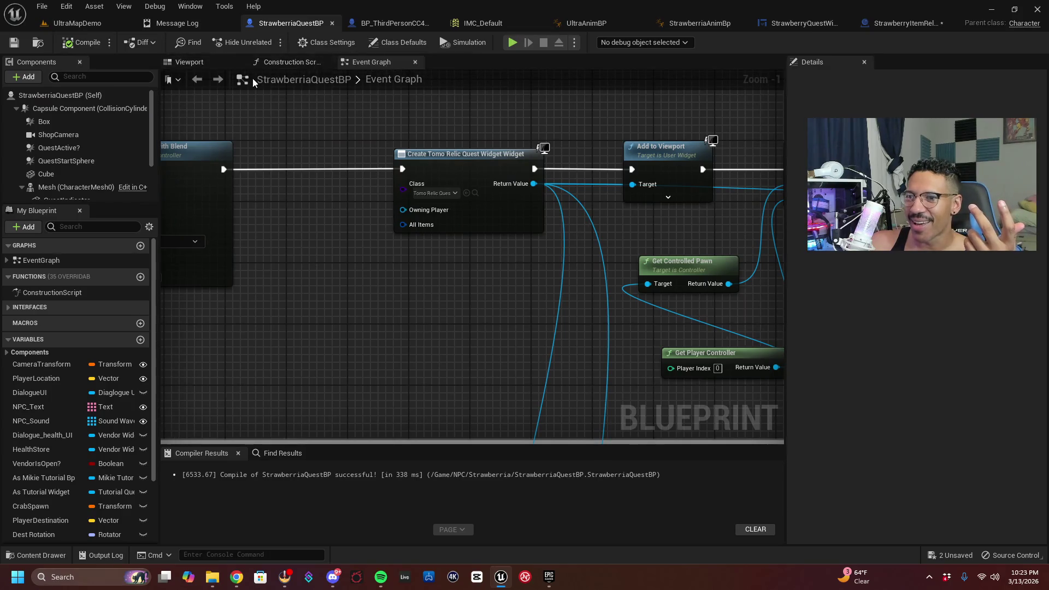
# Show StrawberriaQuestBP's Viewport, frame the Strawberria character and orbit around her
pyautogui.click(208, 66)
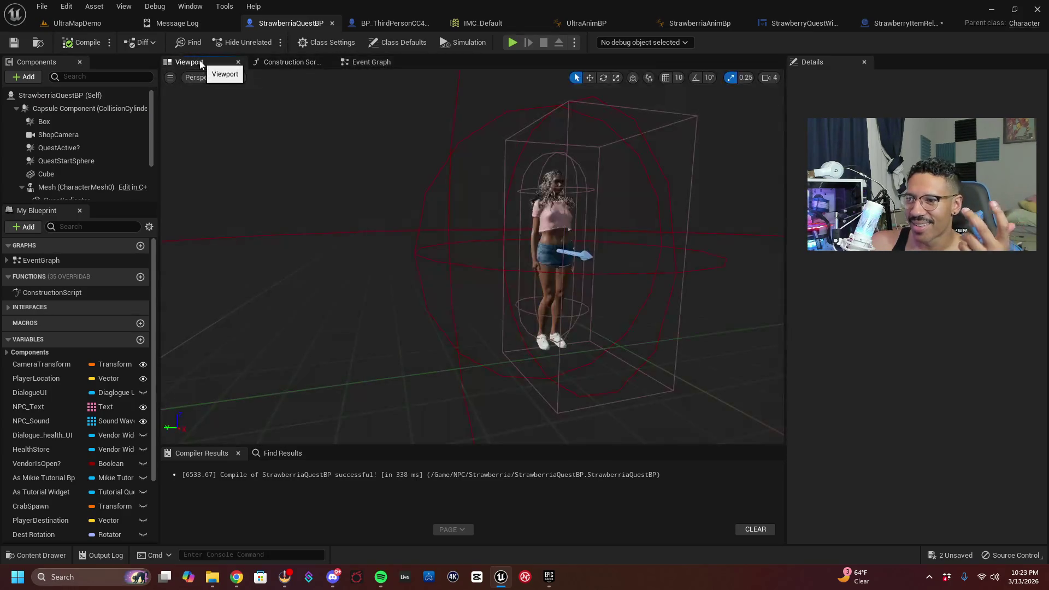
pyautogui.press('f')
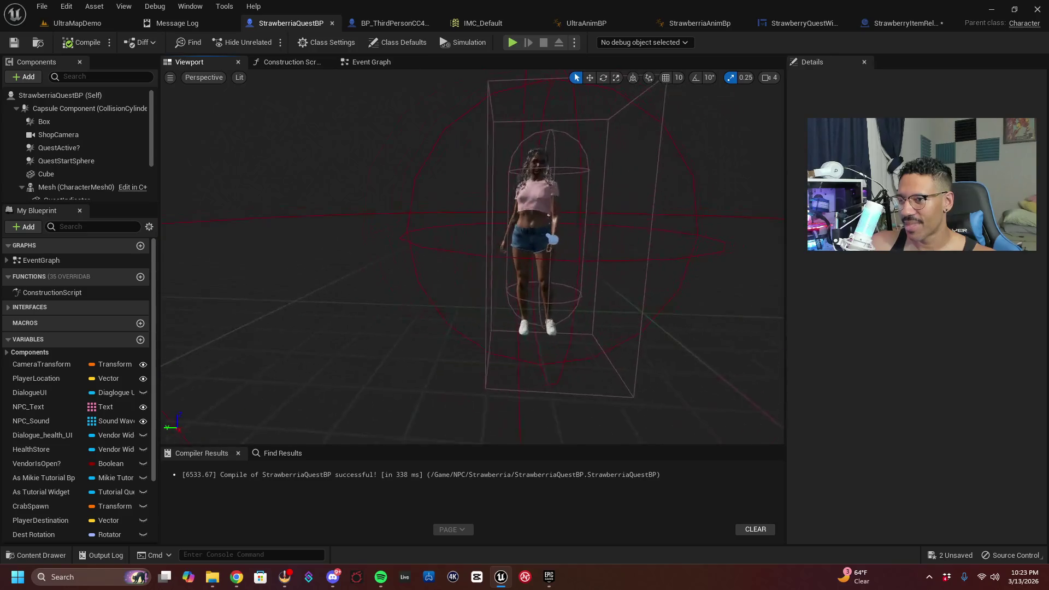
pyautogui.scroll(-5, 472, 257)
pyautogui.scroll(4, 472, 257)
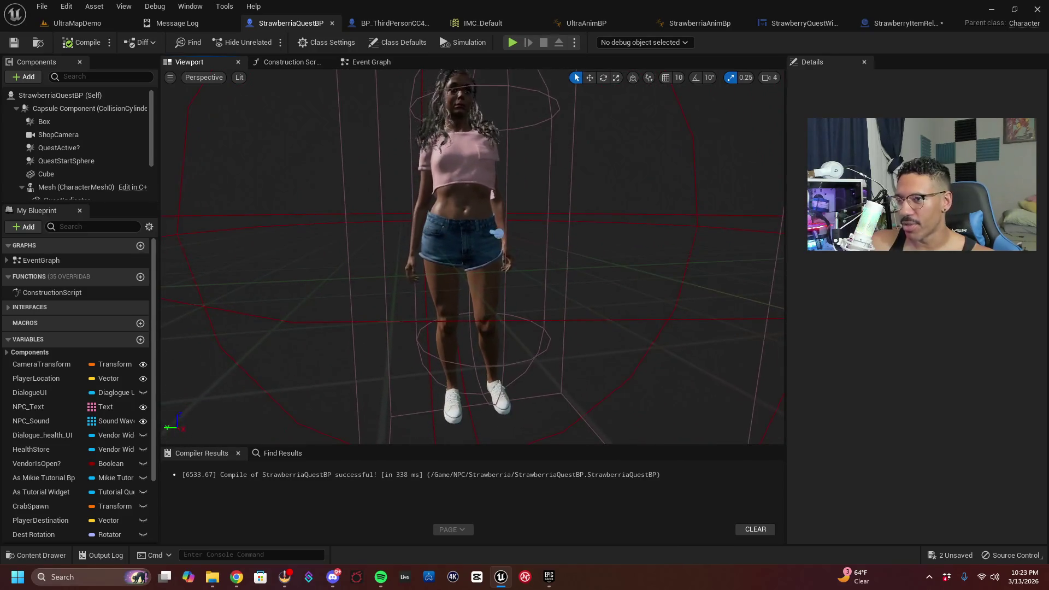
pyautogui.moveTo(472, 257); pyautogui.dragTo(445, 257)
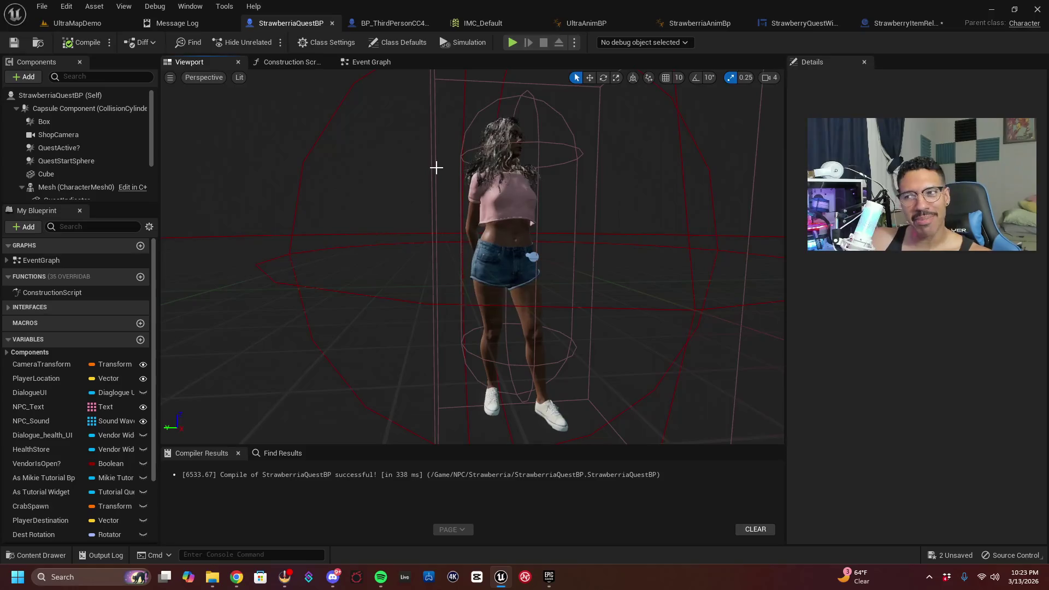
pyautogui.moveTo(435, 167); pyautogui.dragTo(453, 168)
pyautogui.scroll(-4, 436, 168)
pyautogui.scroll(3, 435, 167)
pyautogui.scroll(5, 472, 257)
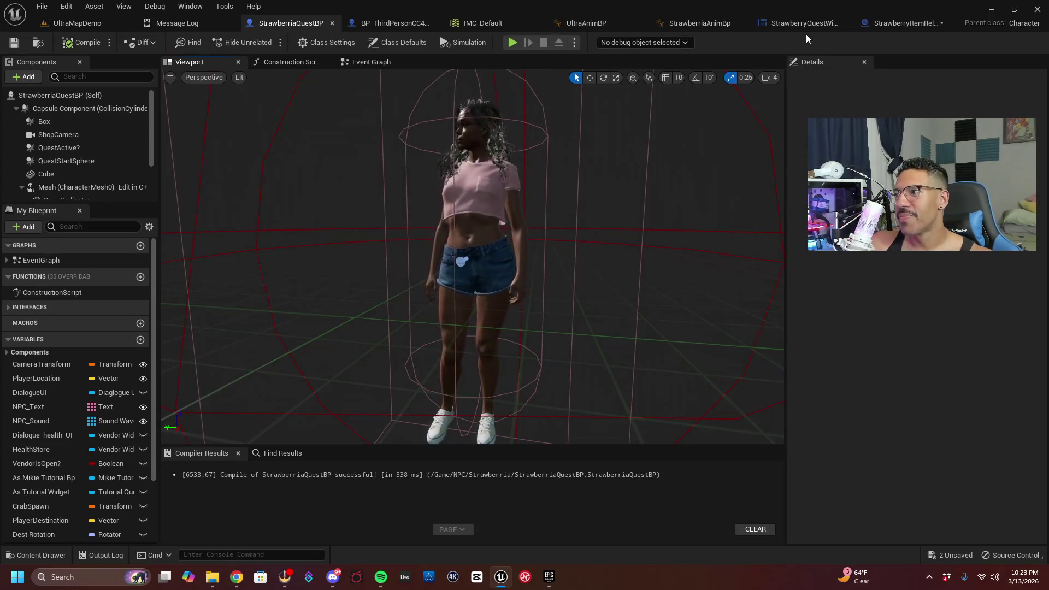
pyautogui.click(795, 24)
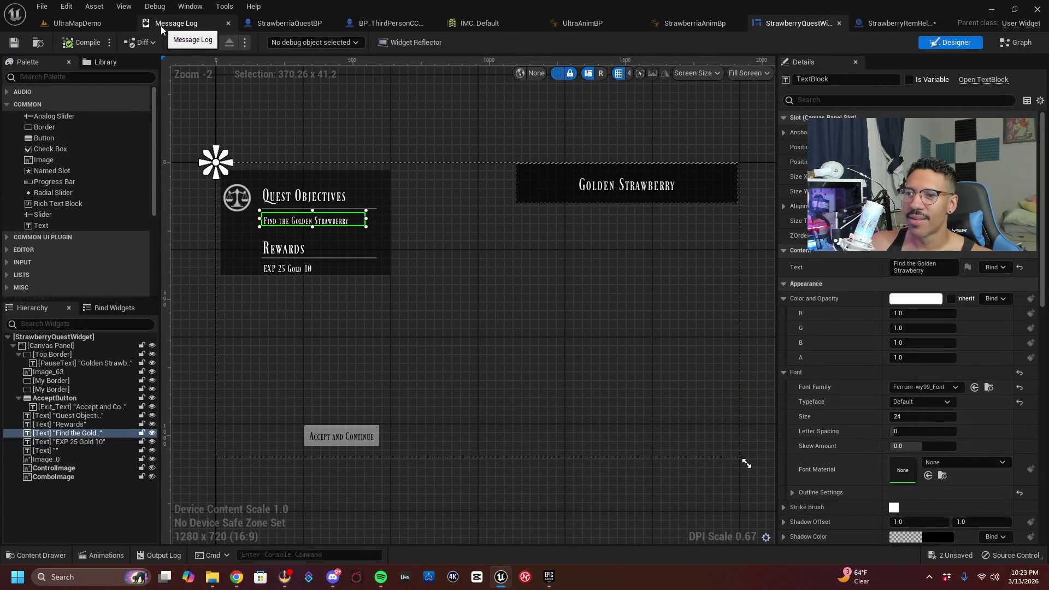
# Change the title text to 'Golden Melons' and the objective to 'Find the Golden Melon'
pyautogui.click(649, 186)
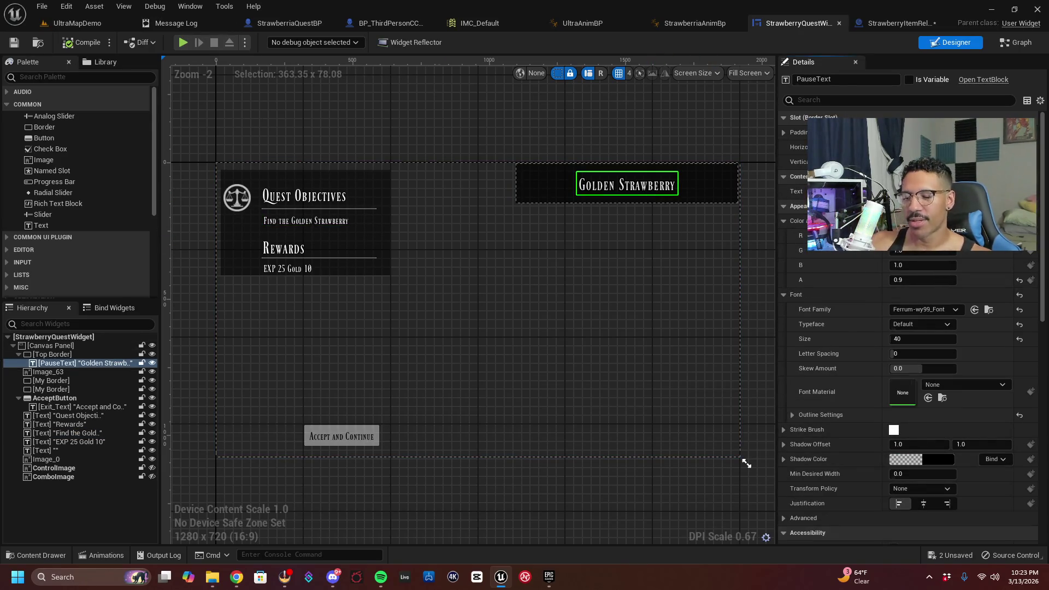
pyautogui.press('Return')
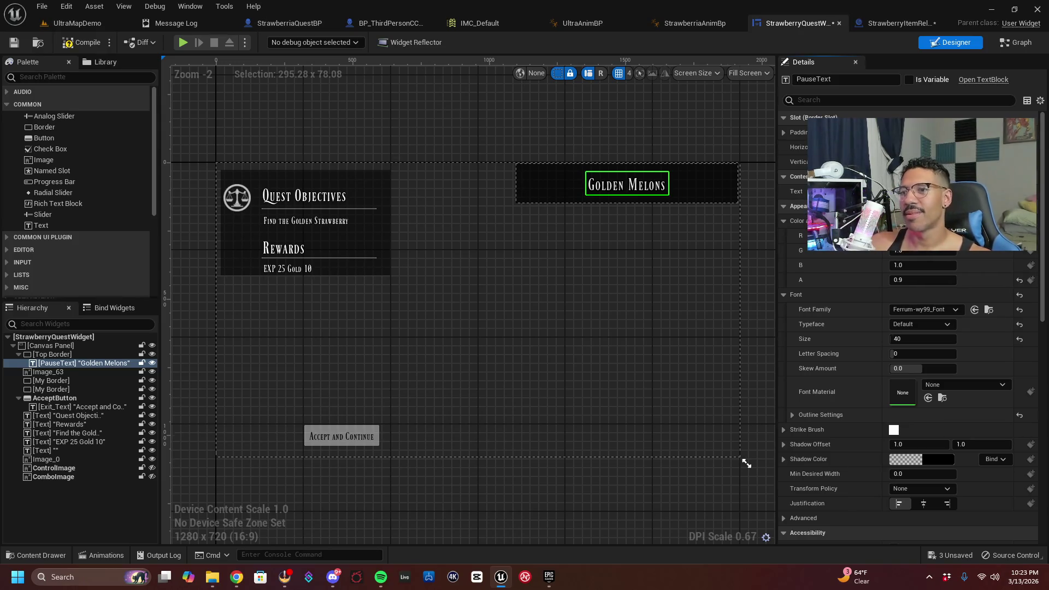
pyautogui.click(324, 226)
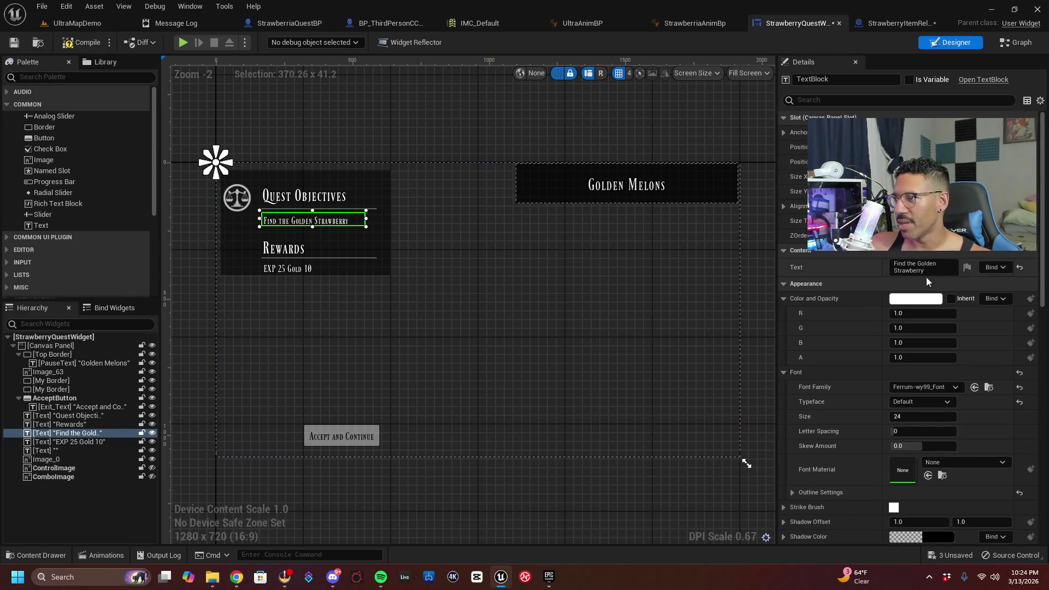
pyautogui.moveTo(923, 270); pyautogui.dragTo(873, 270)
pyautogui.write('Melon')
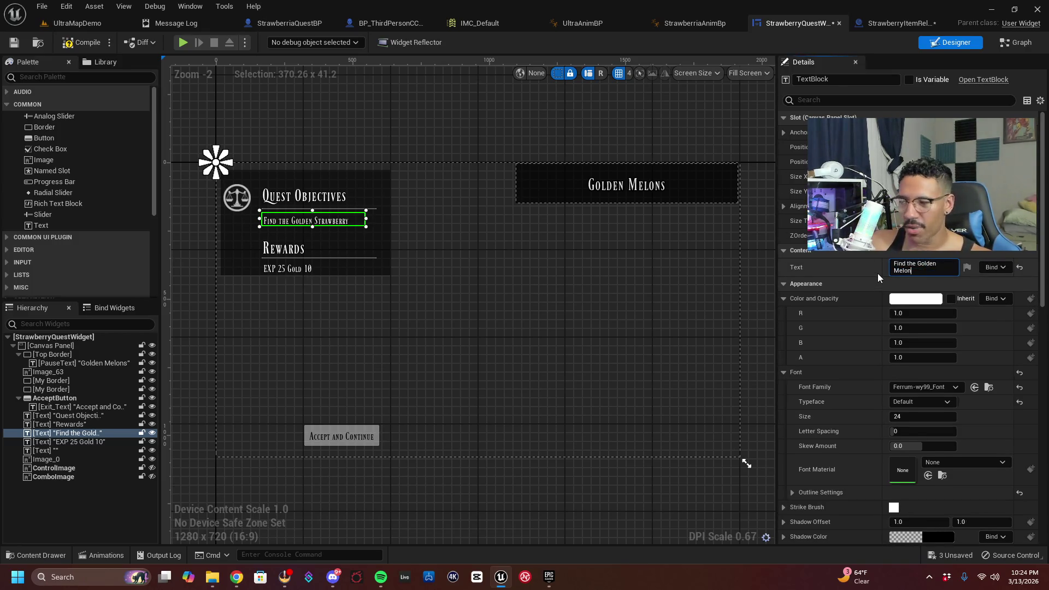
pyautogui.press('Return')
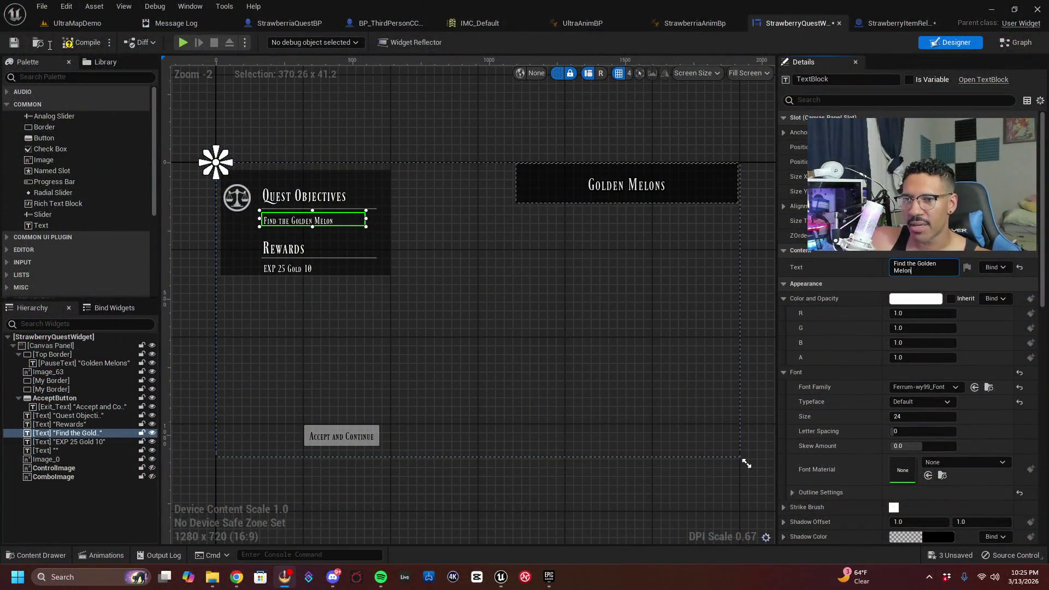
# Compile and save StrawberryQuestWidget, then return to the UltraMapDemo level
pyautogui.click(77, 51)
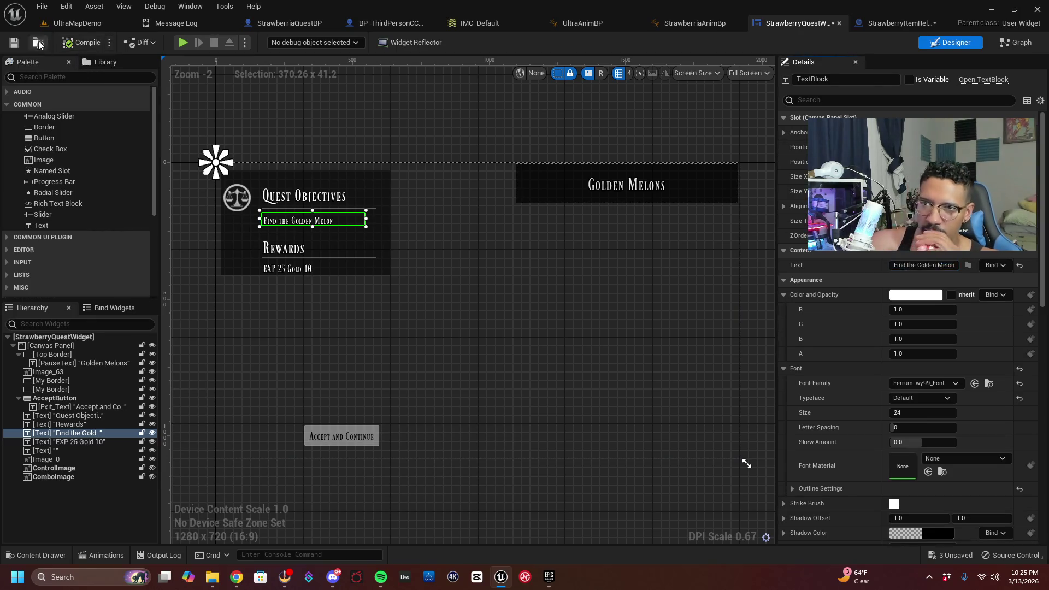
pyautogui.click(21, 41)
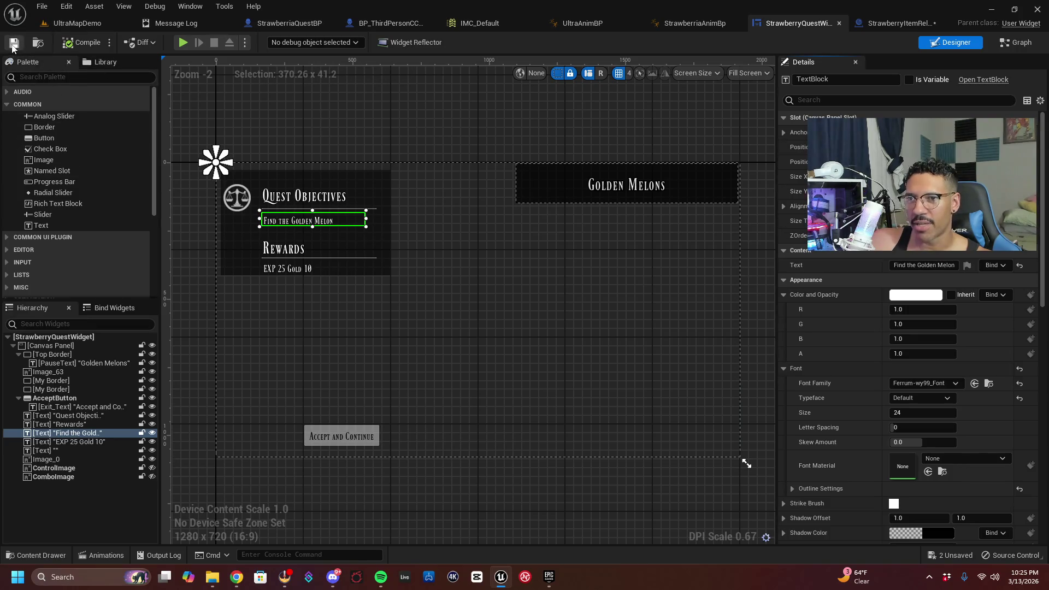
pyautogui.click(66, 23)
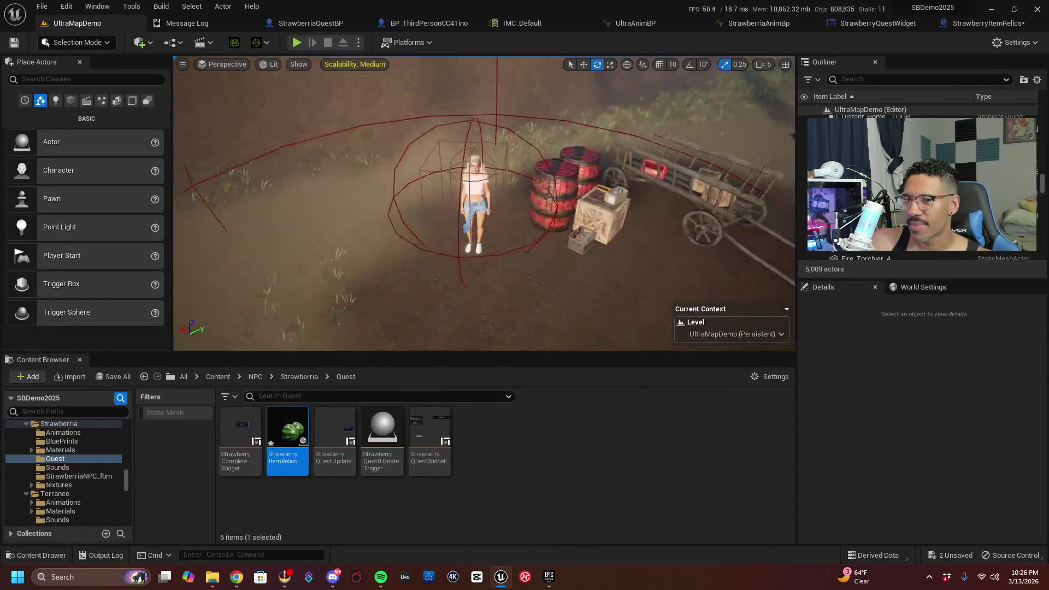
# Fly the viewport past the cart and trees down to the NPC beside the barrels
pyautogui.press('w')
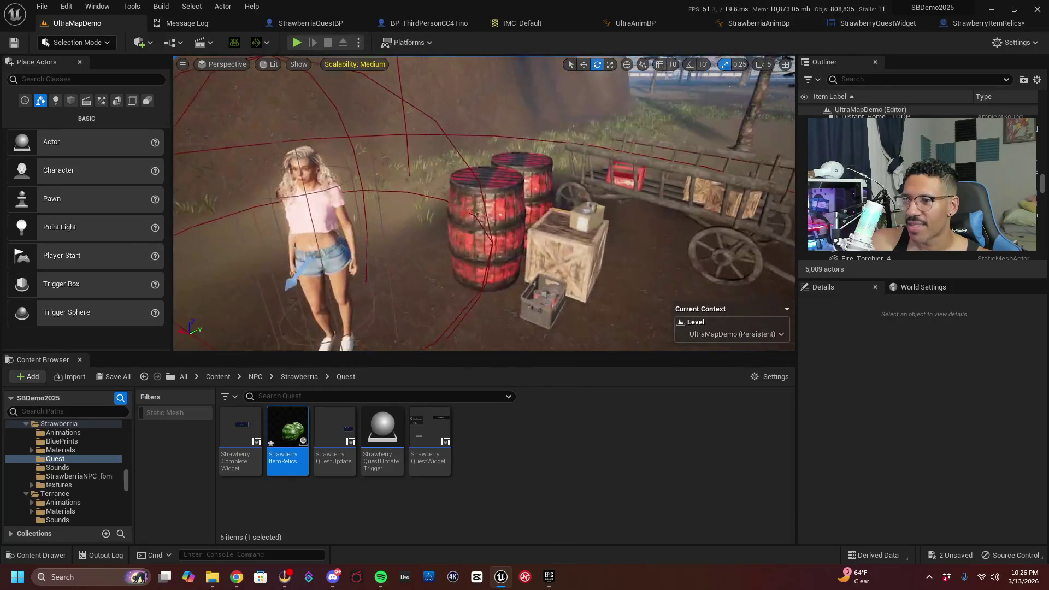
pyautogui.press('s')
pyautogui.press('w')
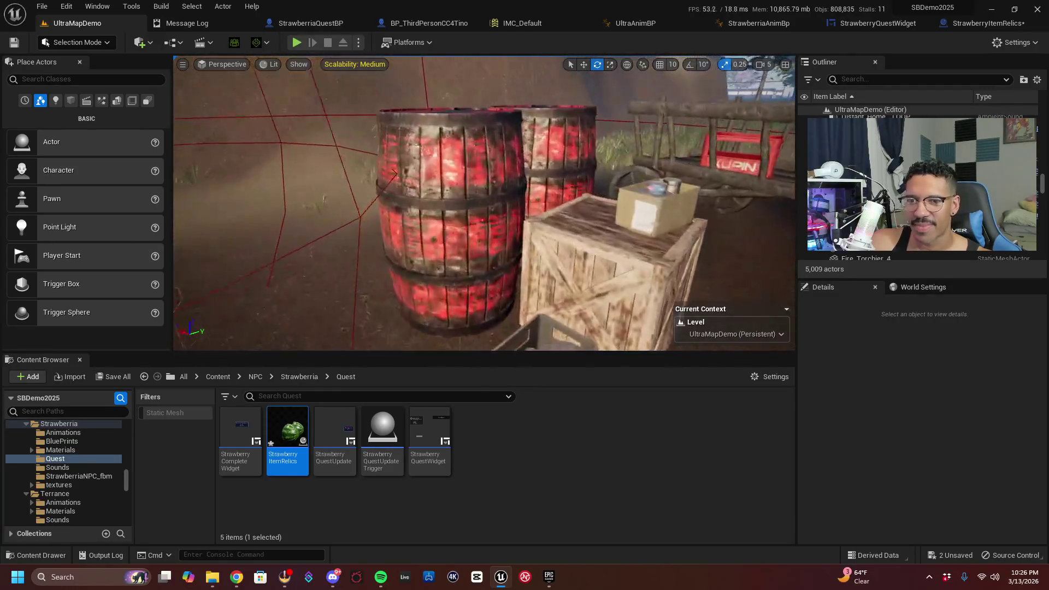
pyautogui.press('s')
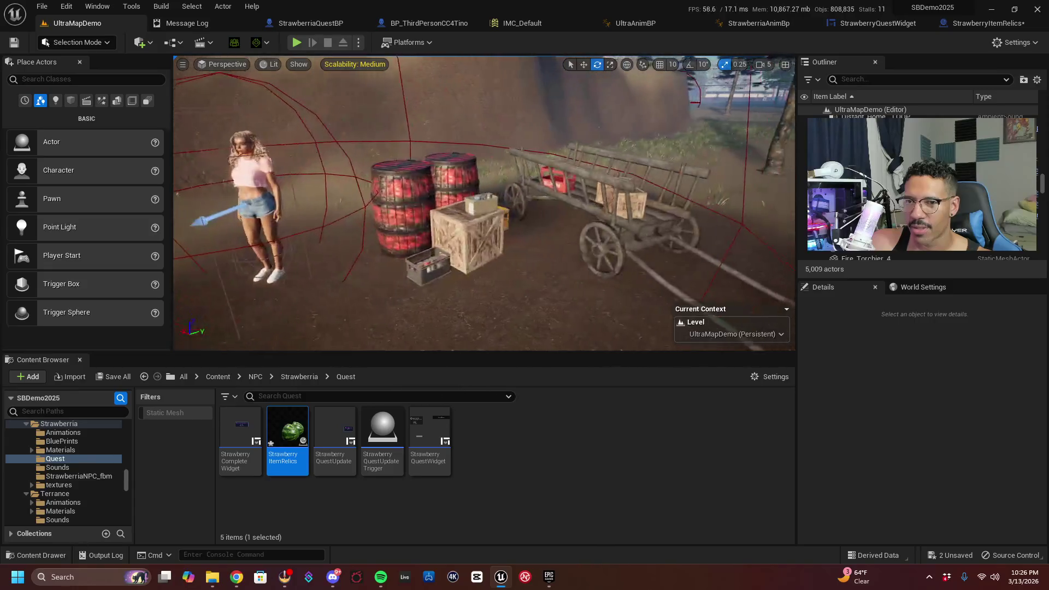
pyautogui.press('w')
pyautogui.press('d')
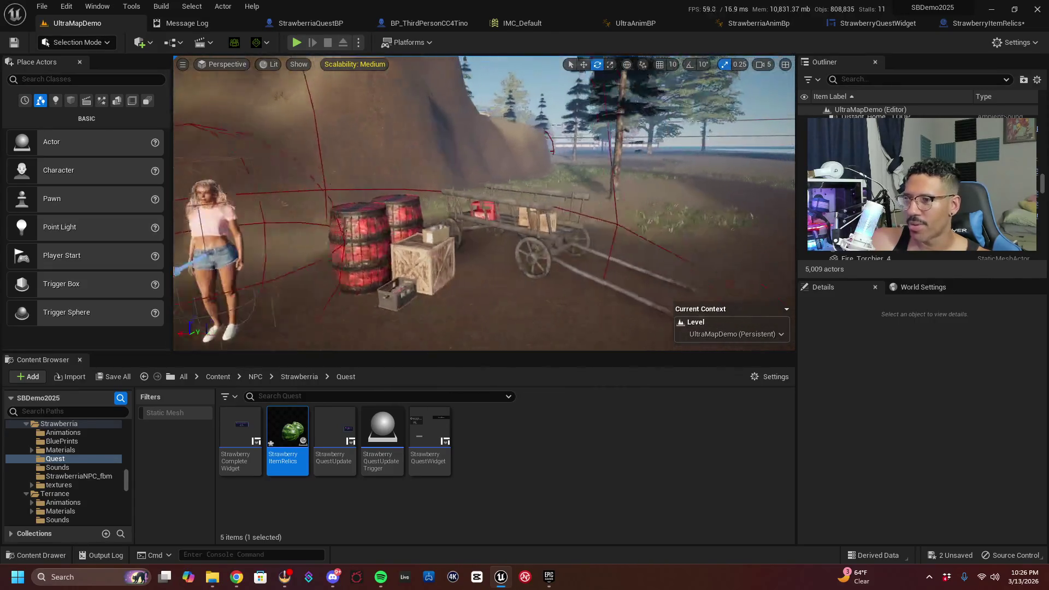
pyautogui.press('w')
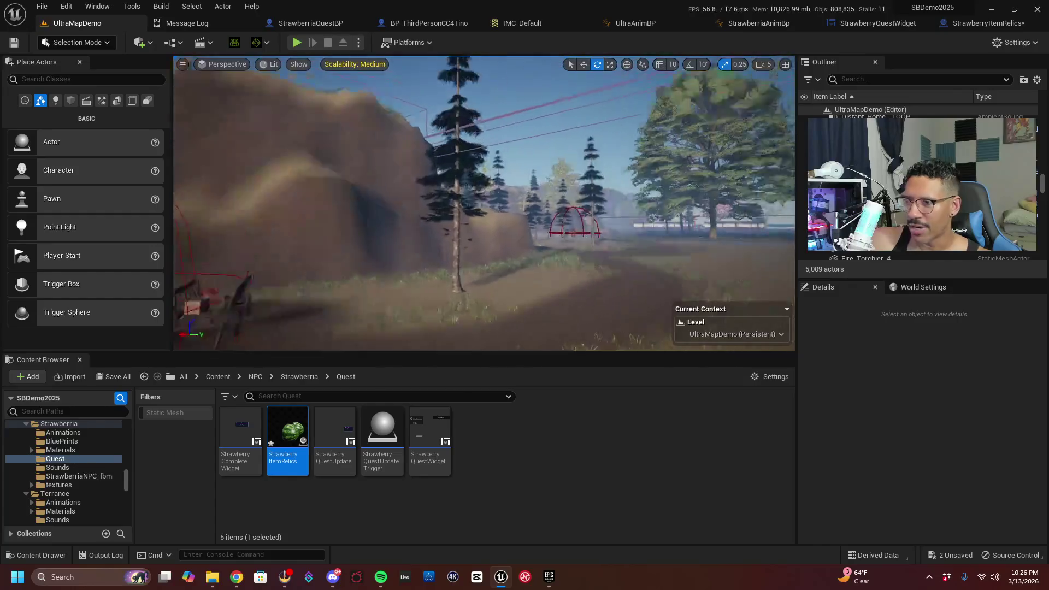
pyautogui.press('w')
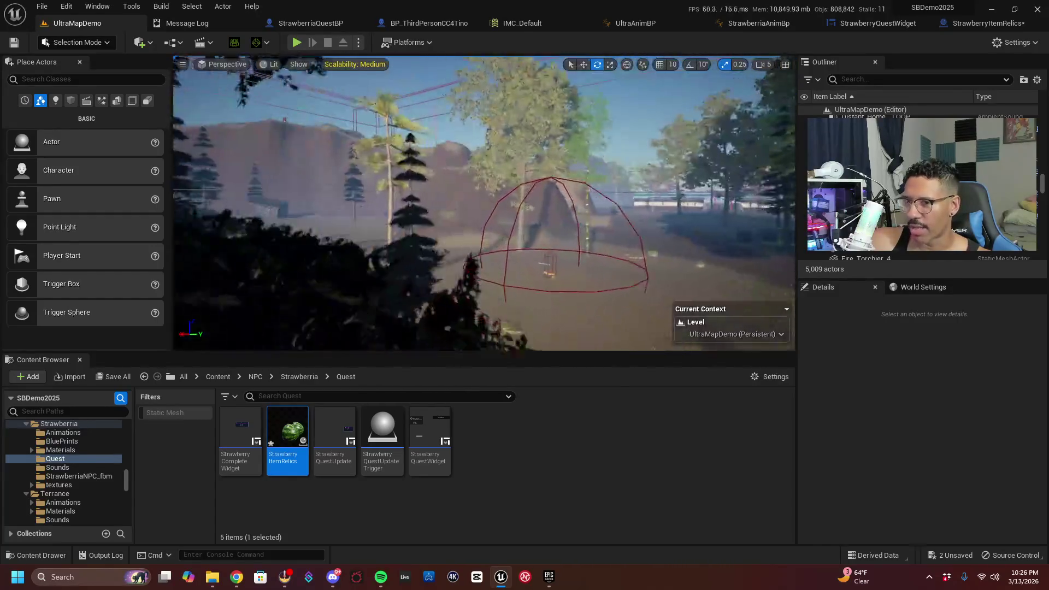
pyautogui.press('a')
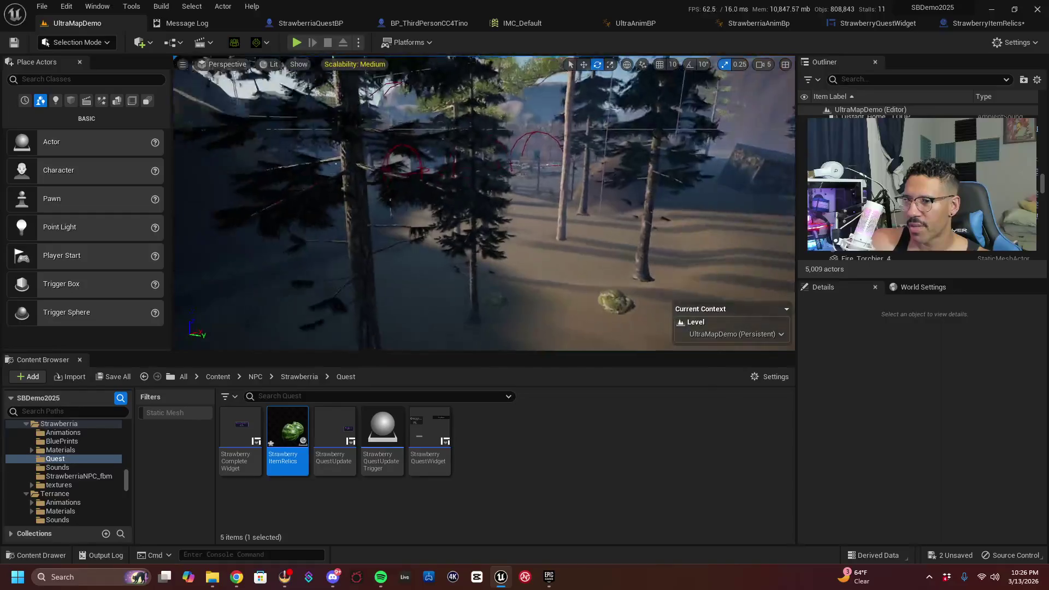
pyautogui.press('w')
pyautogui.press('s')
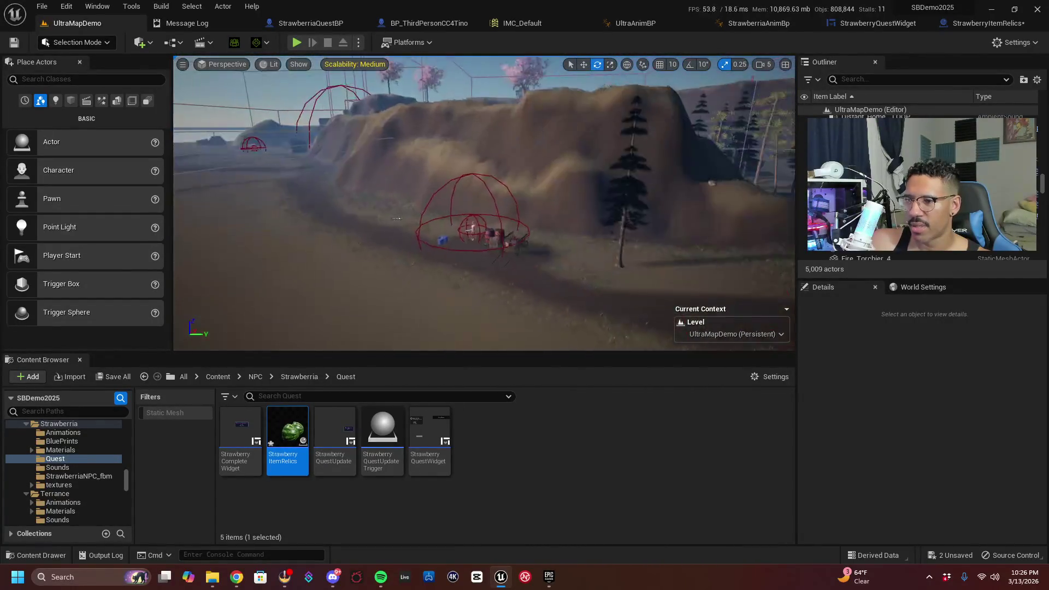
pyautogui.press('w')
pyautogui.press('w')
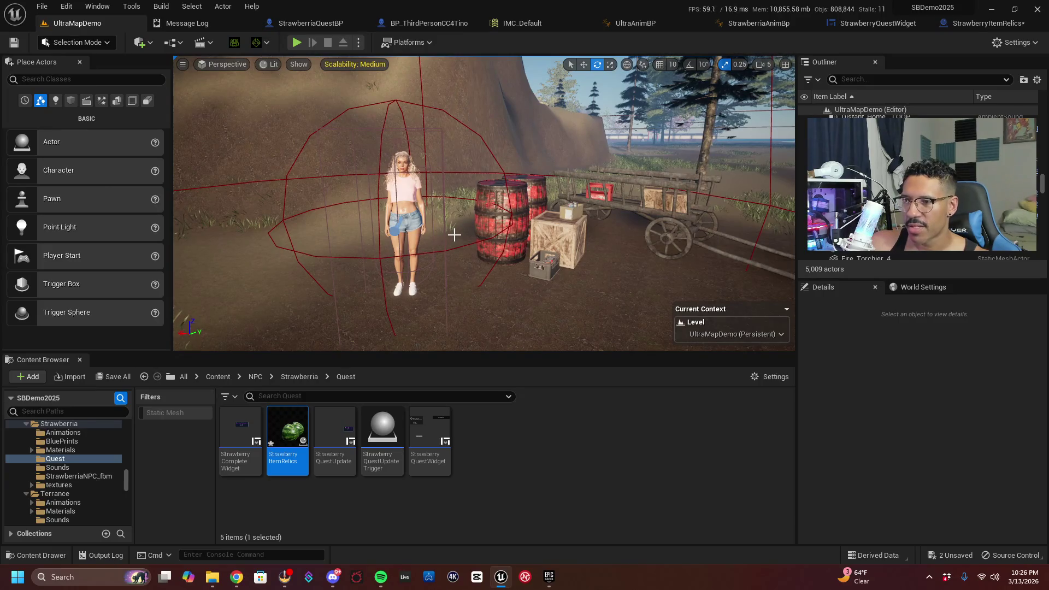
# Drop StrawberryItemRelics beside the red barrels and focus the view on the placed relic
pyautogui.moveTo(288, 430)
pyautogui.mouseDown()
pyautogui.moveTo(510, 312)
pyautogui.moveTo(559, 307)
pyautogui.mouseUp()
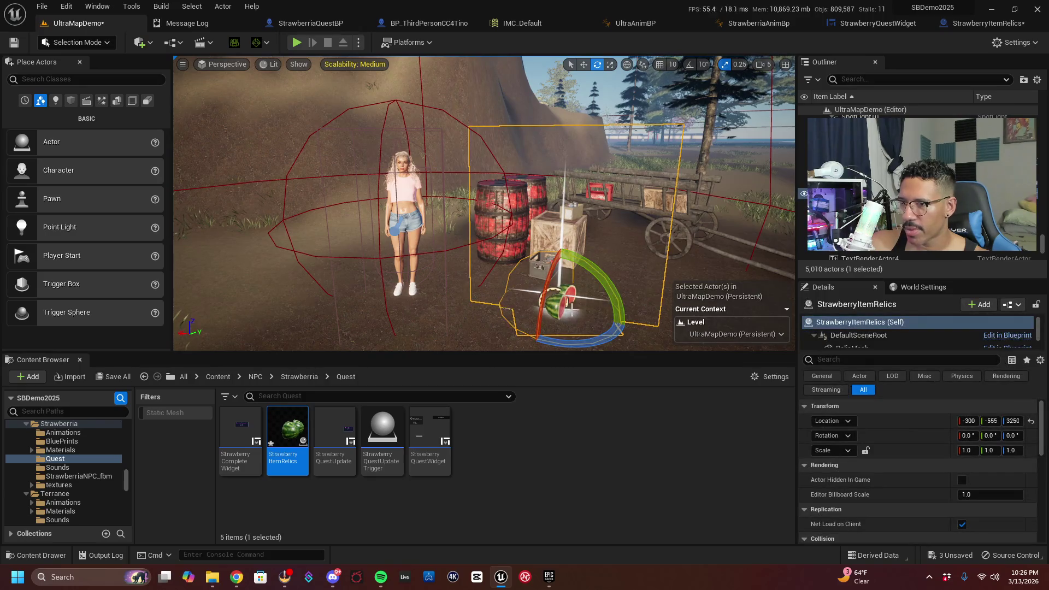
pyautogui.press('f')
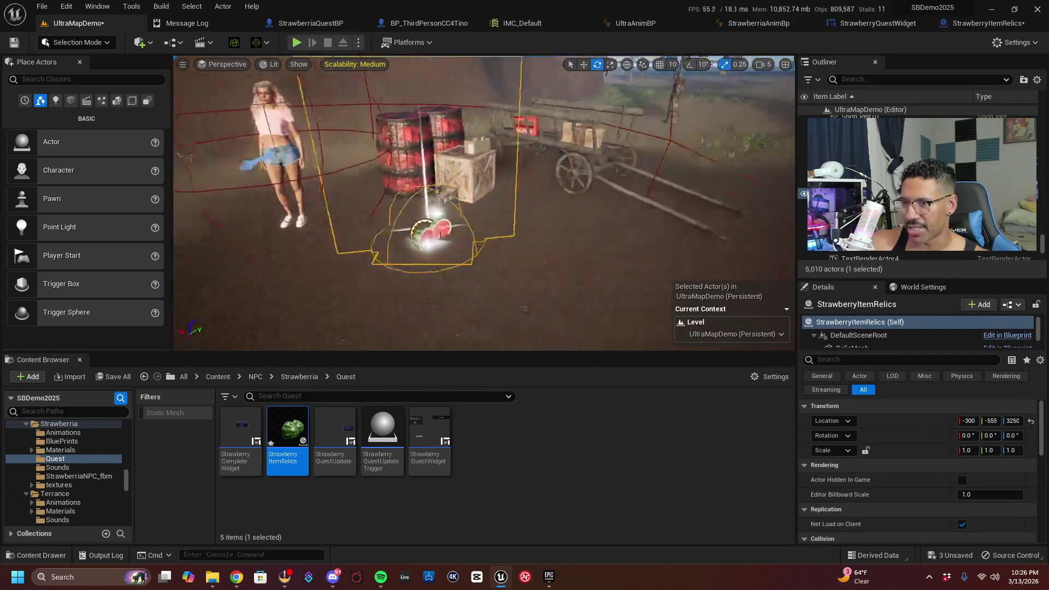
pyautogui.scroll(-5, 483, 203)
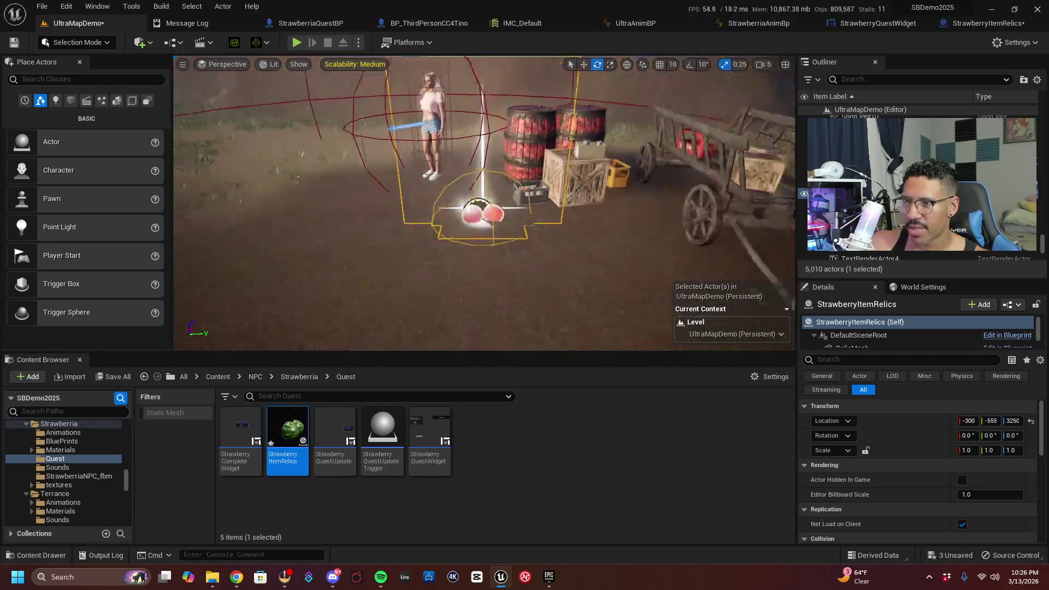
pyautogui.scroll(-5, 484, 203)
pyautogui.scroll(8, 484, 203)
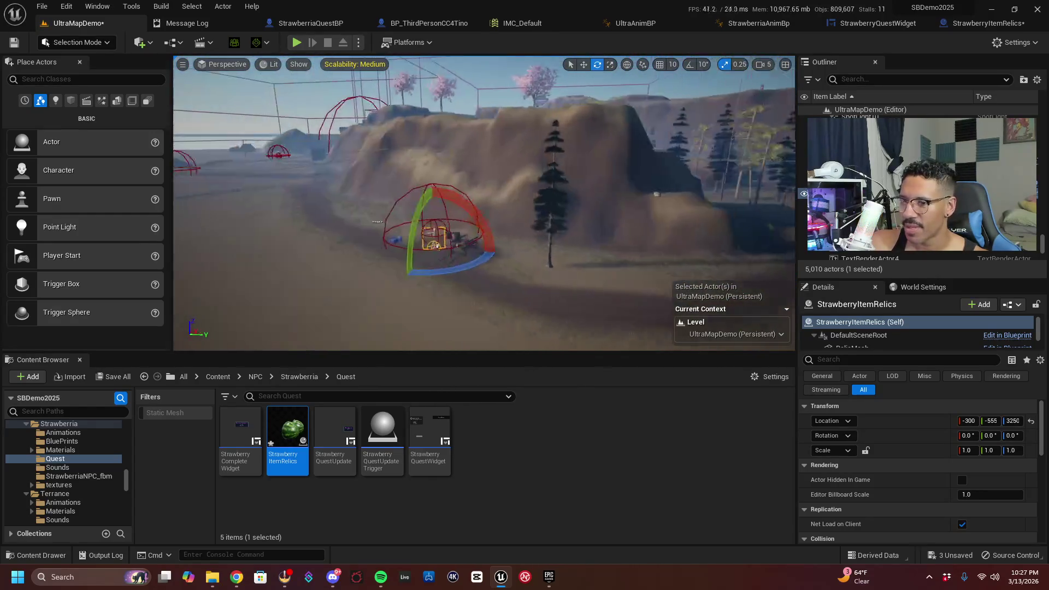
pyautogui.moveTo(393, 224)
pyautogui.mouseDown()
pyautogui.moveTo(355, 235)
pyautogui.moveTo(353, 206)
pyautogui.moveTo(364, 207)
pyautogui.mouseUp()
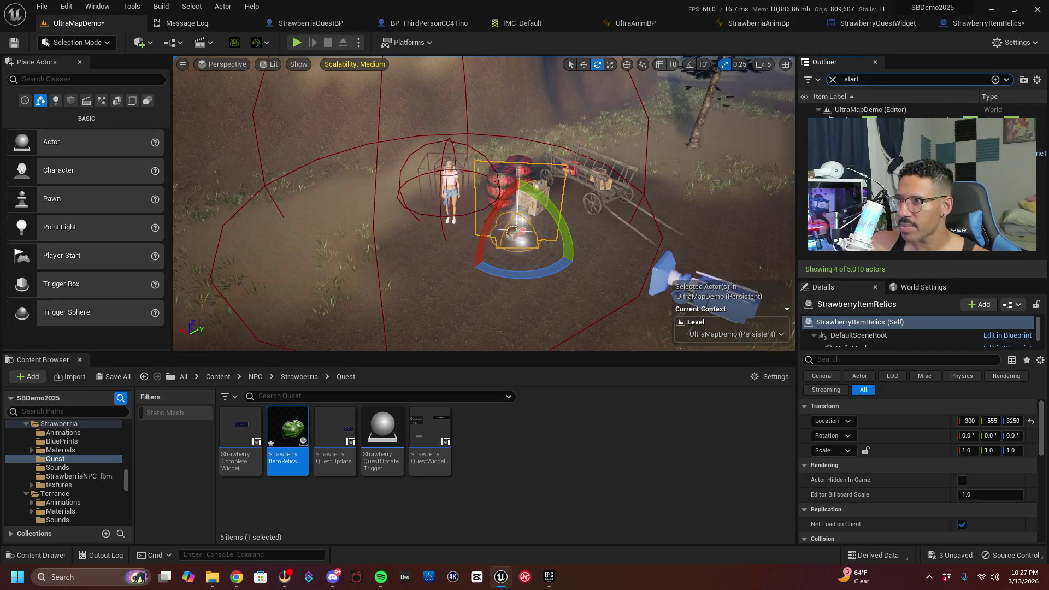
# Delete the old PlayerStart, add a new Player Start on open ground, and play the level
pyautogui.click(852, 120)
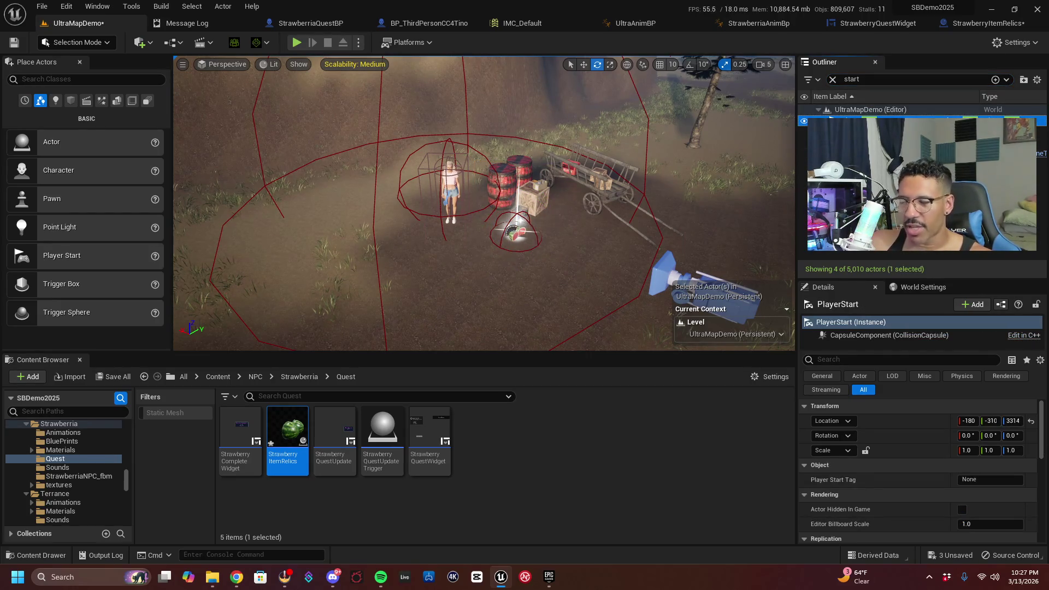
pyautogui.press('Delete')
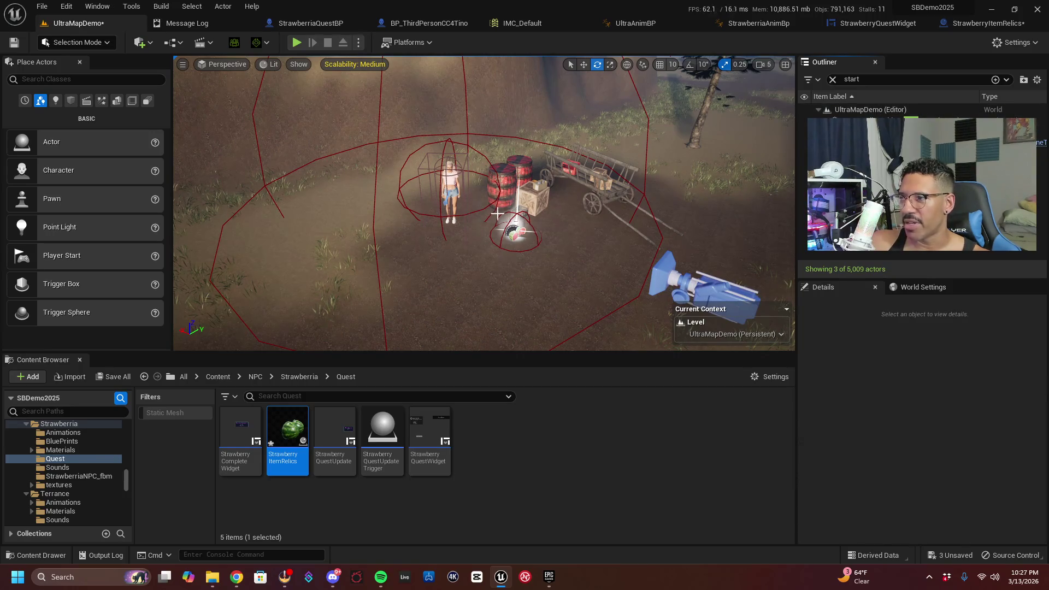
pyautogui.moveTo(494, 210)
pyautogui.mouseDown()
pyautogui.moveTo(486, 145)
pyautogui.moveTo(458, 113)
pyautogui.moveTo(526, 123)
pyautogui.moveTo(527, 196)
pyautogui.mouseUp()
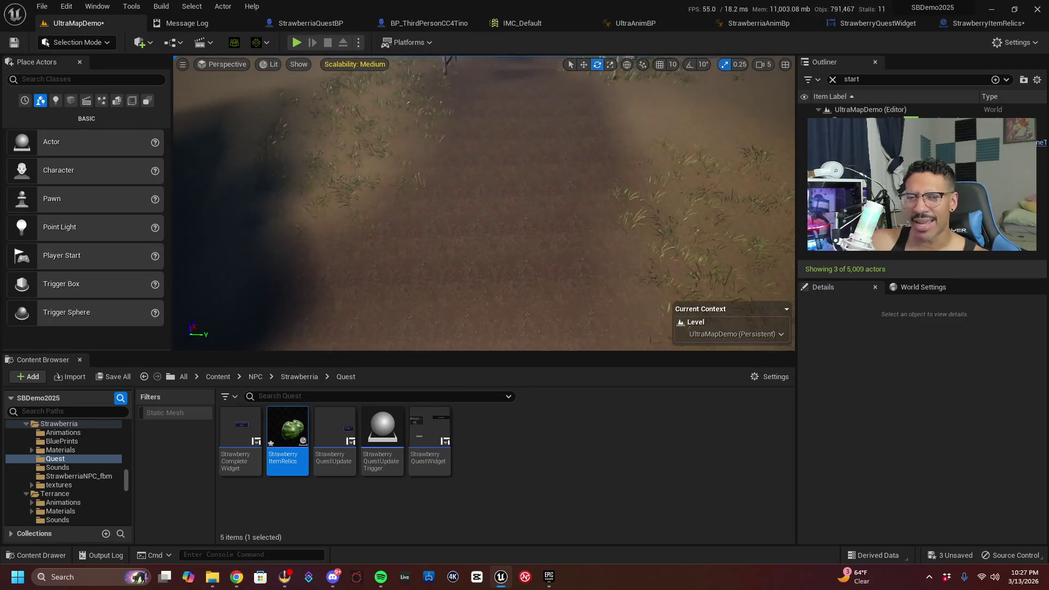
pyautogui.click(153, 43)
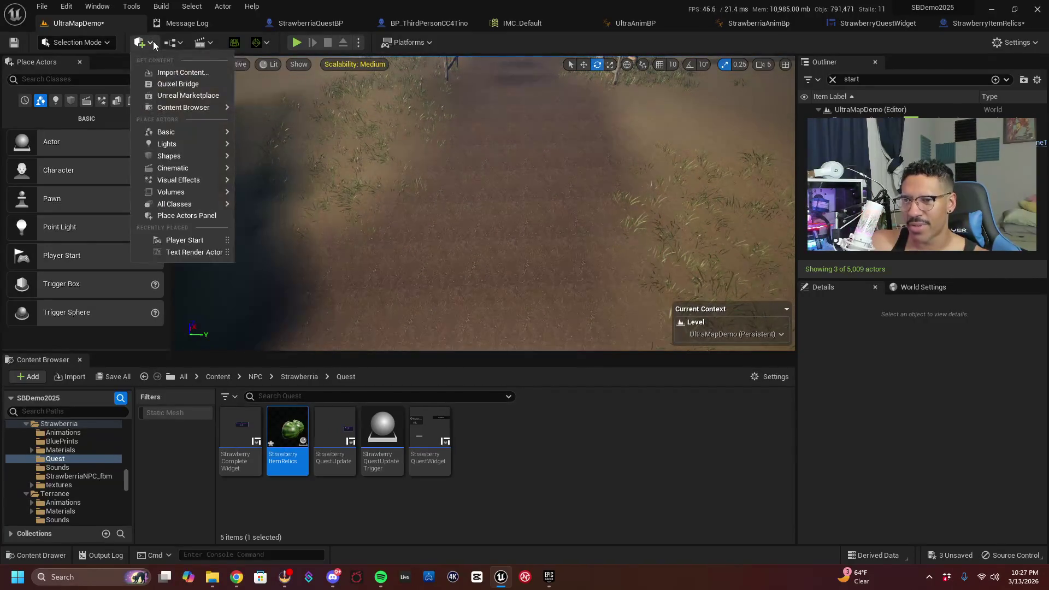
pyautogui.moveTo(286, 249); pyautogui.dragTo(475, 245)
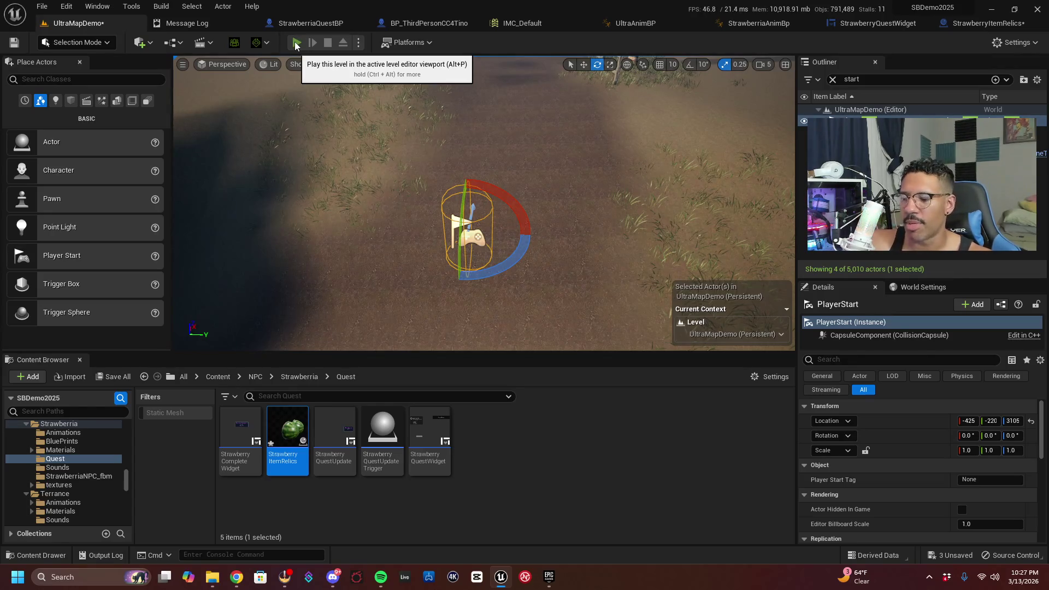
pyautogui.hotkey('alt', 'p')
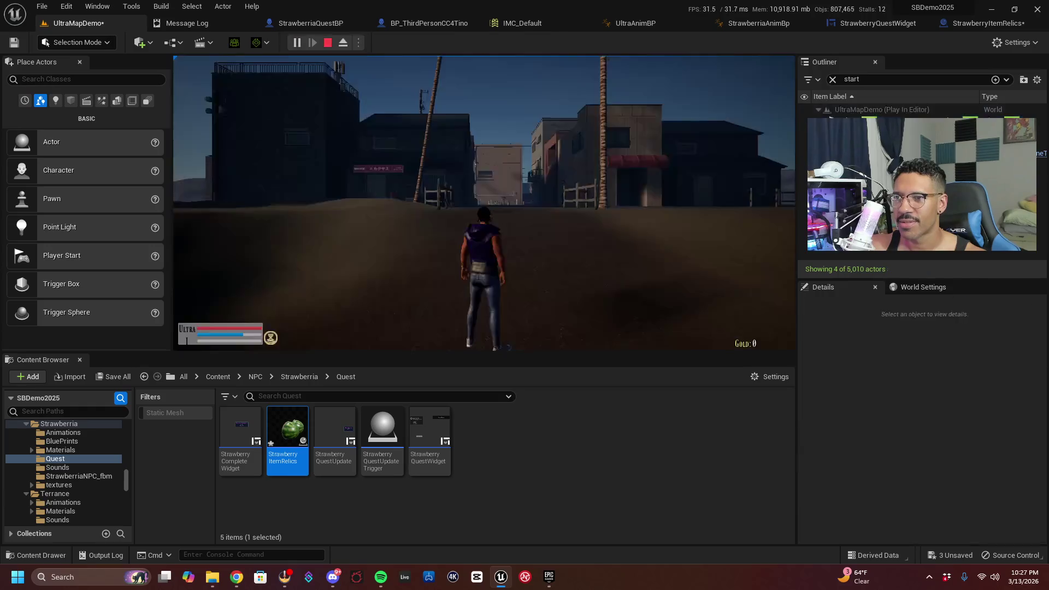
# Play fullscreen and run the character down the alley to the vending machine
pyautogui.press('F11')
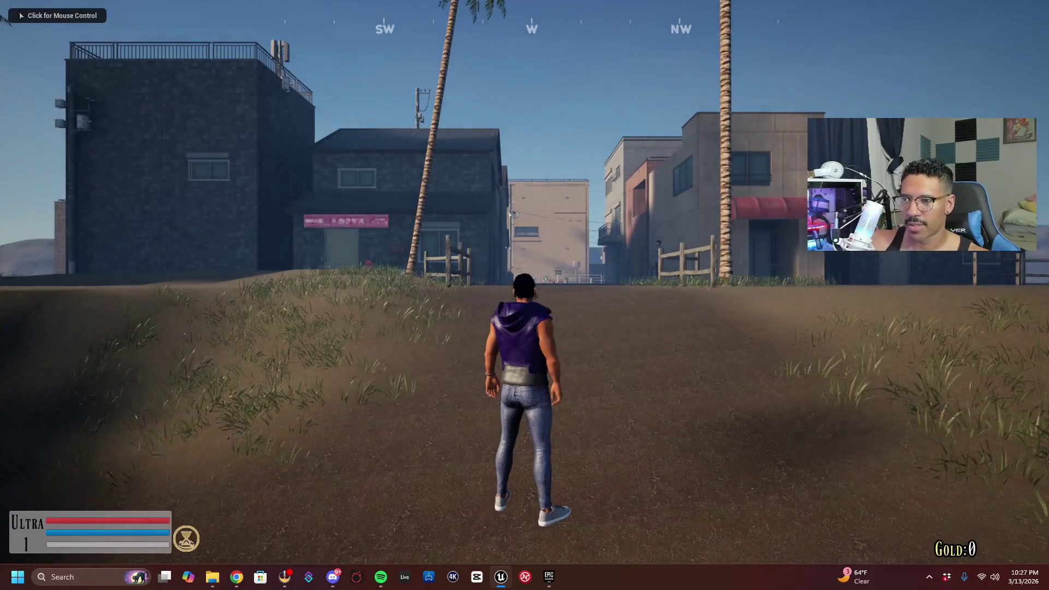
pyautogui.click(524, 295)
pyautogui.press('w')
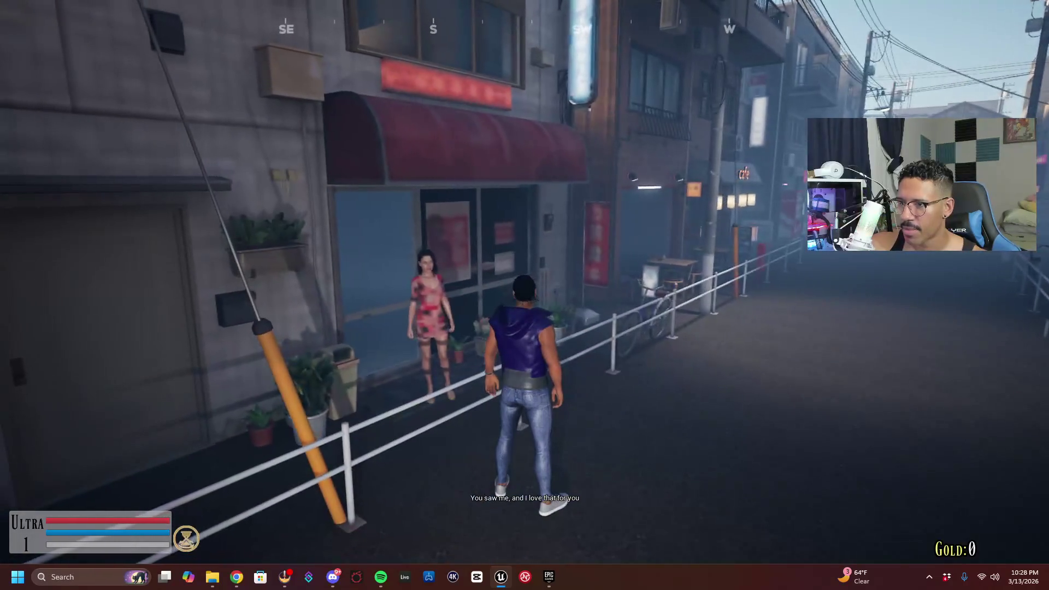
pyautogui.press('w')
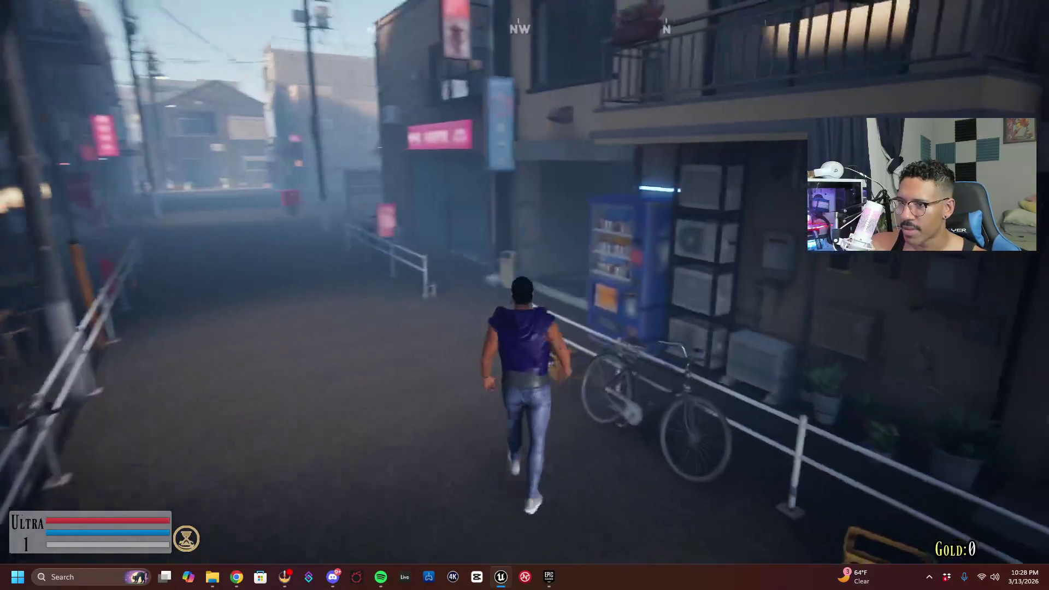
pyautogui.press('w')
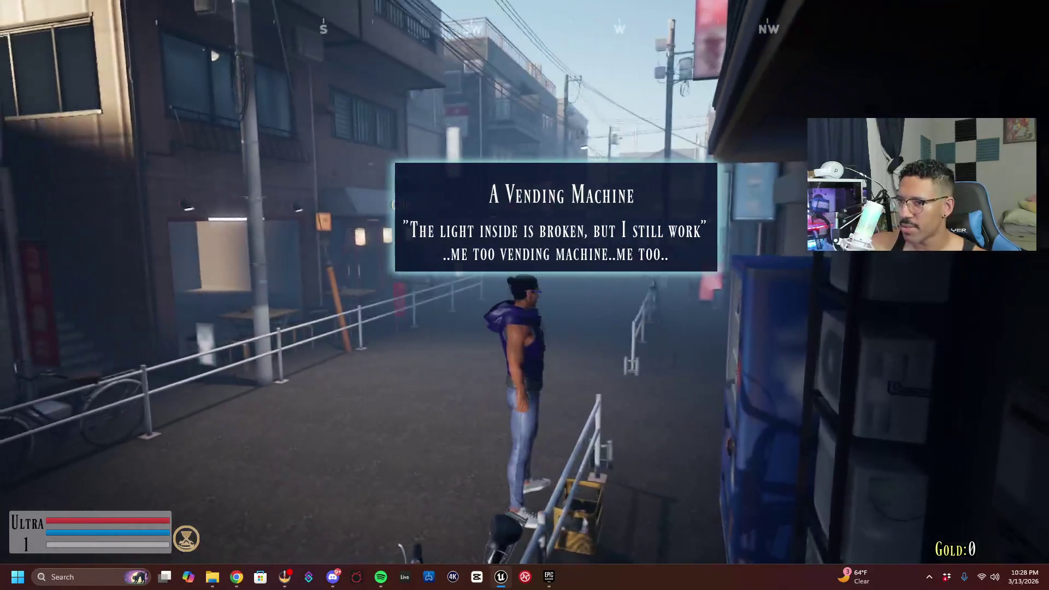
pyautogui.press('w')
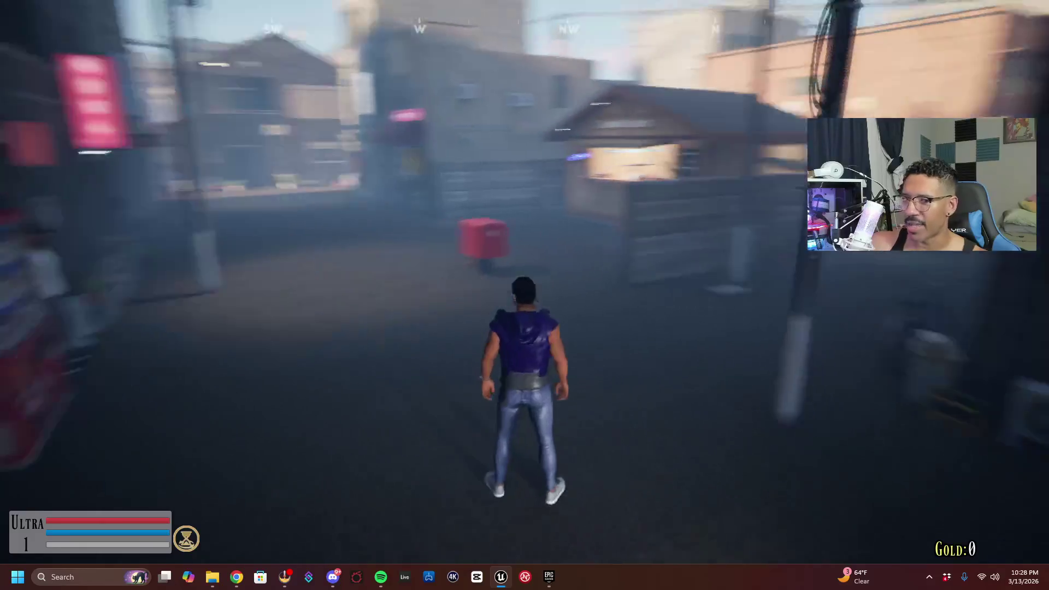
# Visit the Goohi's Goods stall, view its shop menu, then close it and step away
pyautogui.press('w')
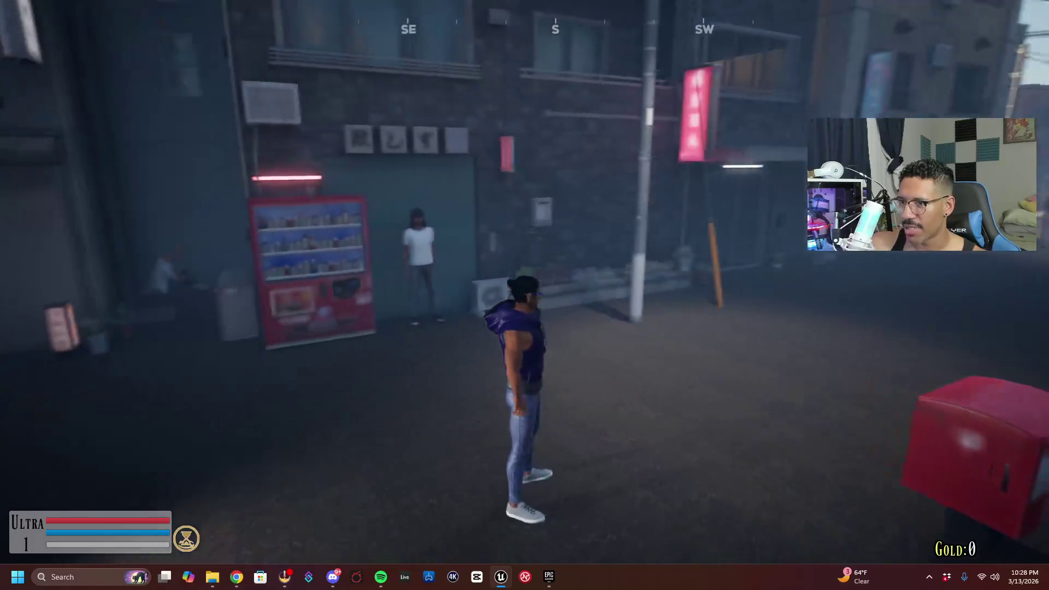
pyautogui.press('w')
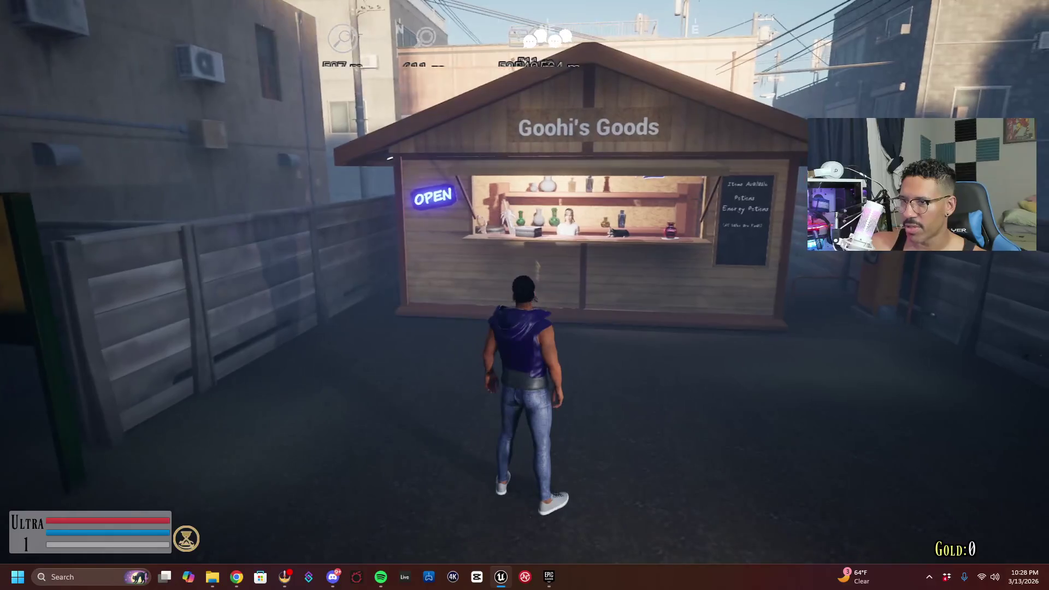
pyautogui.press('e')
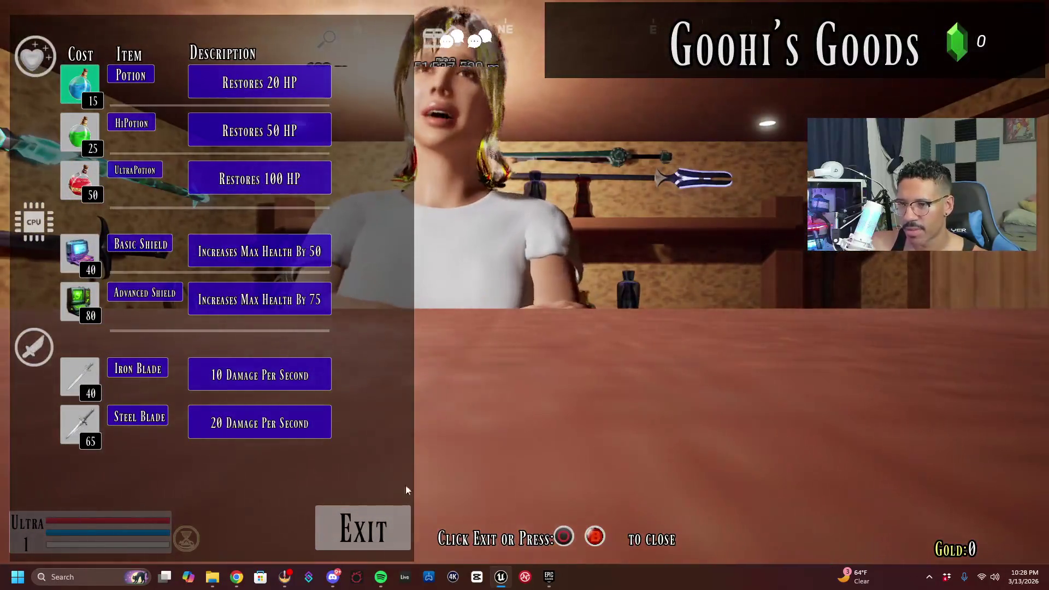
pyautogui.click(400, 522)
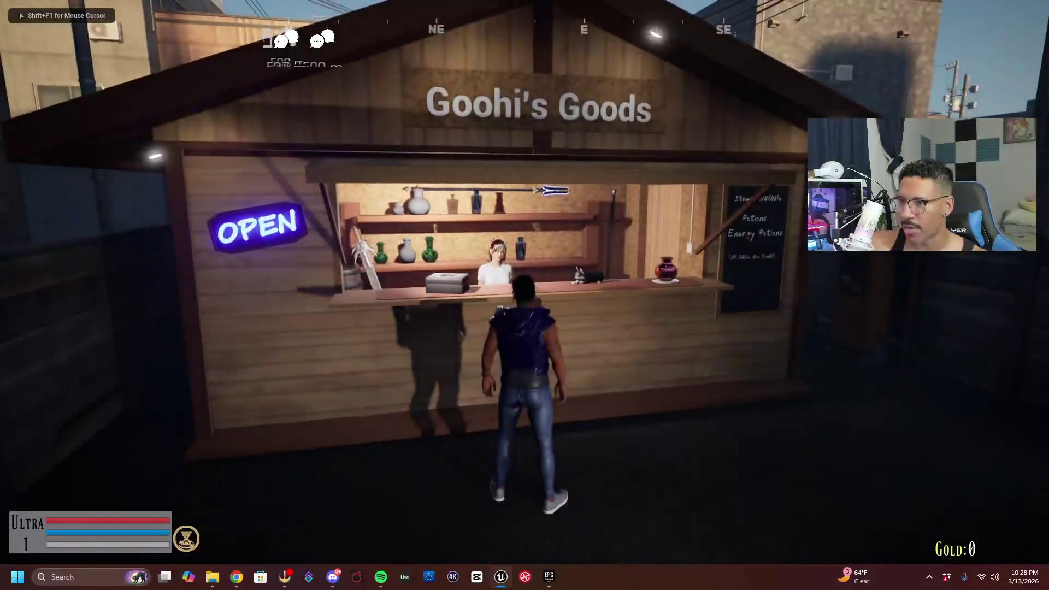
pyautogui.press('s')
# Run down the next street and talk to the woman in red
pyautogui.press('w')
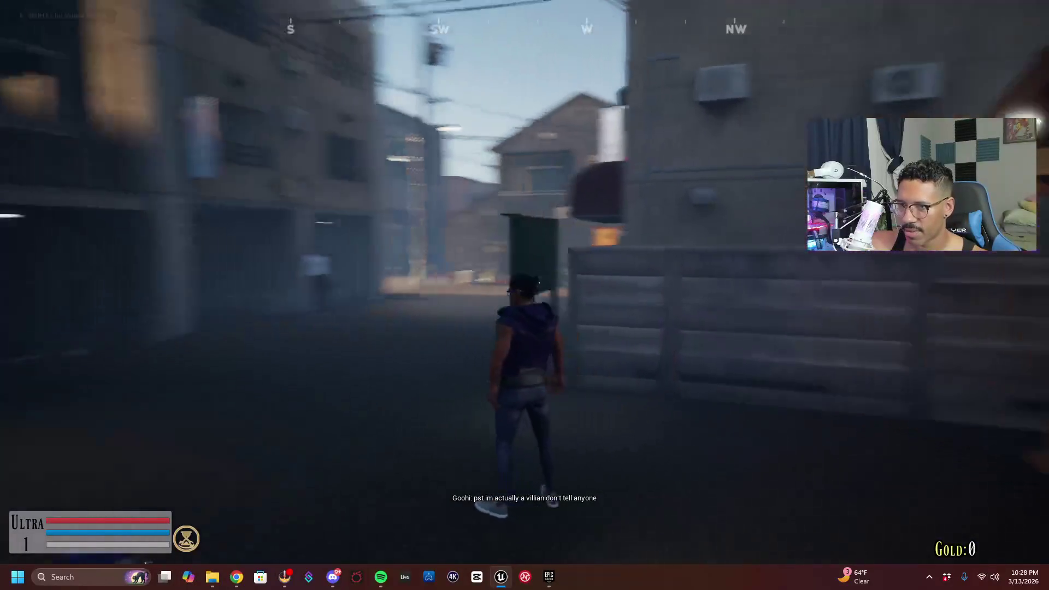
pyautogui.press('w')
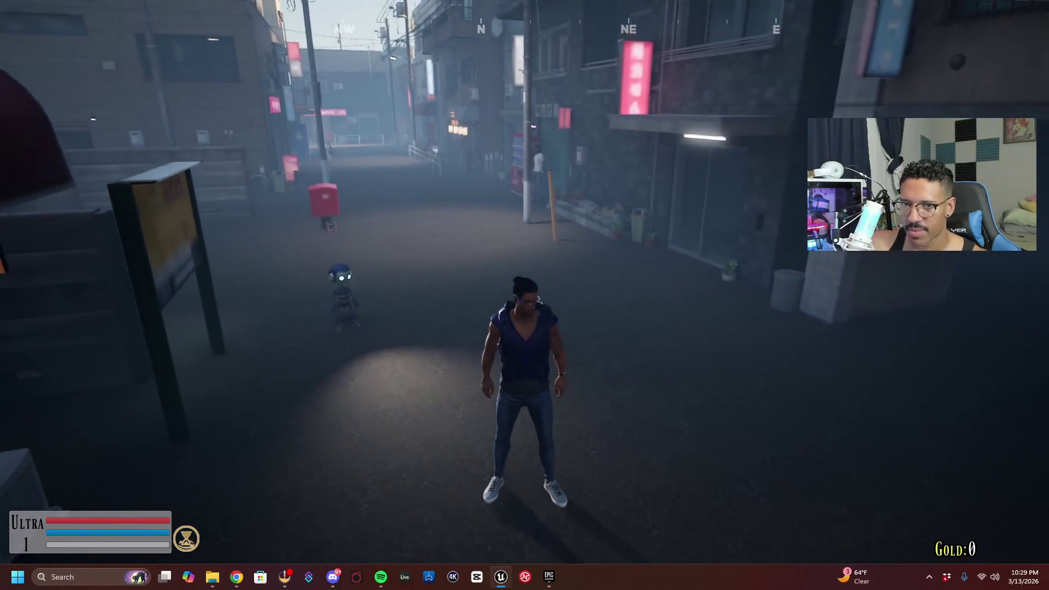
pyautogui.press('w')
pyautogui.press('w')
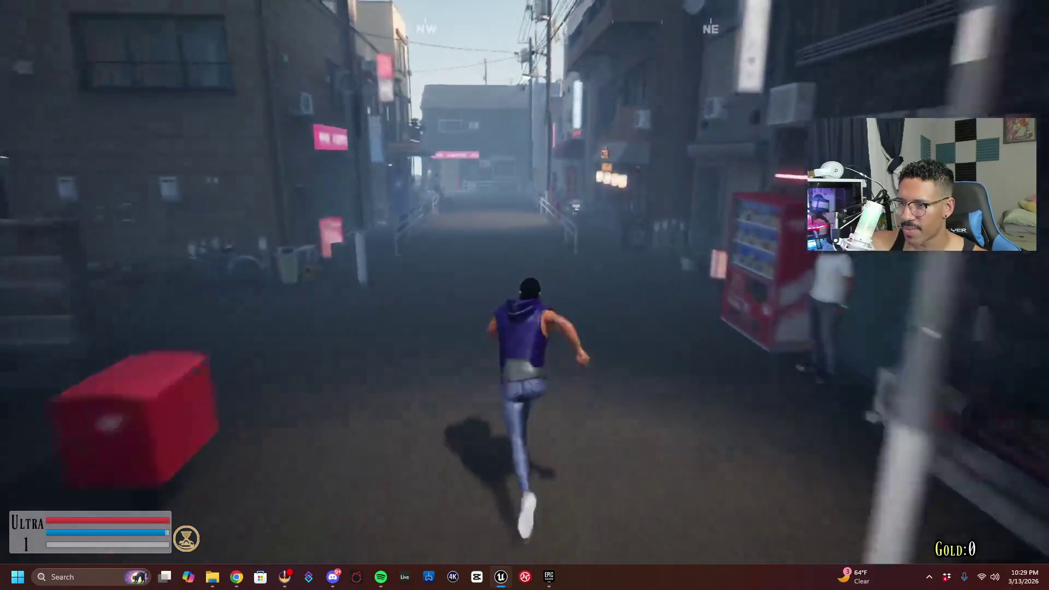
pyautogui.press('w')
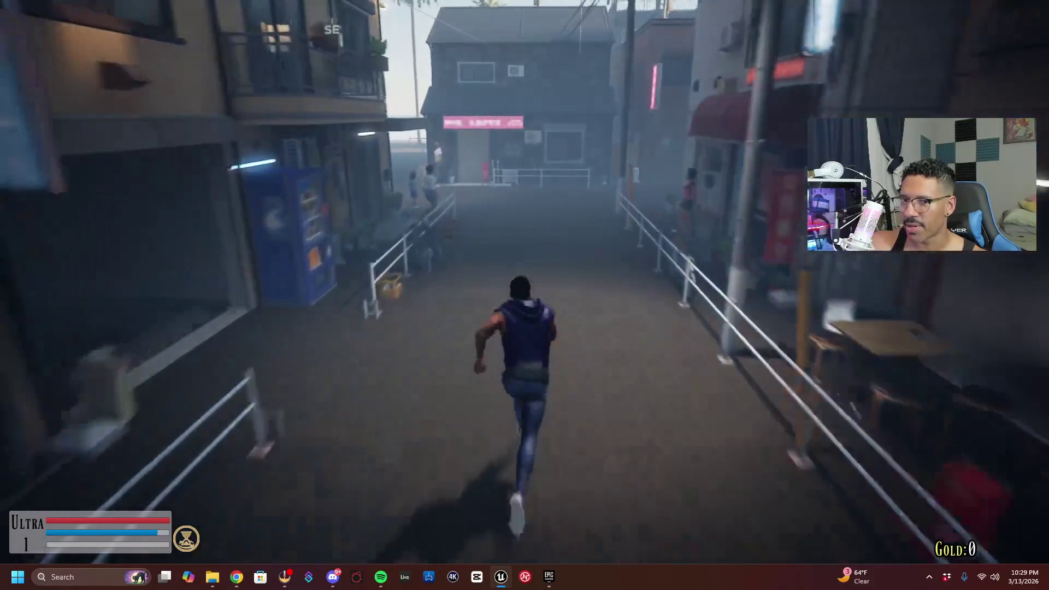
pyautogui.press('a')
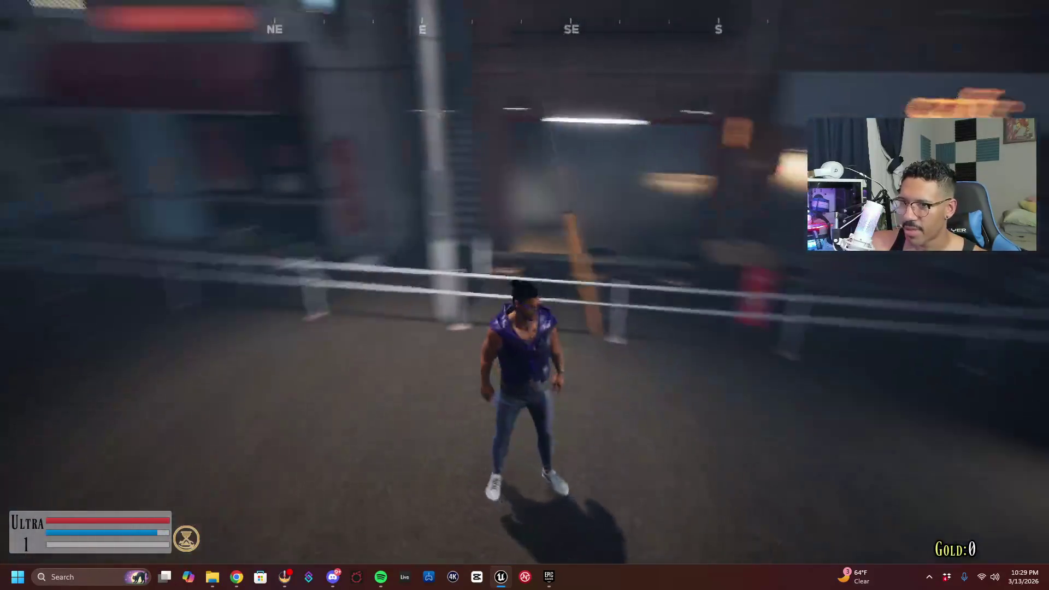
pyautogui.press('w')
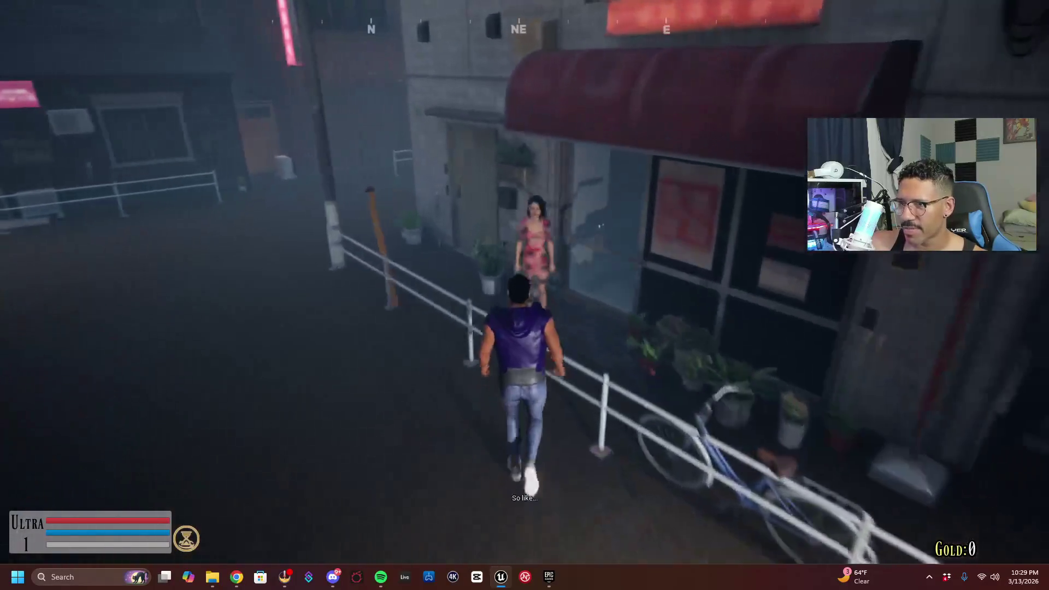
pyautogui.press('e')
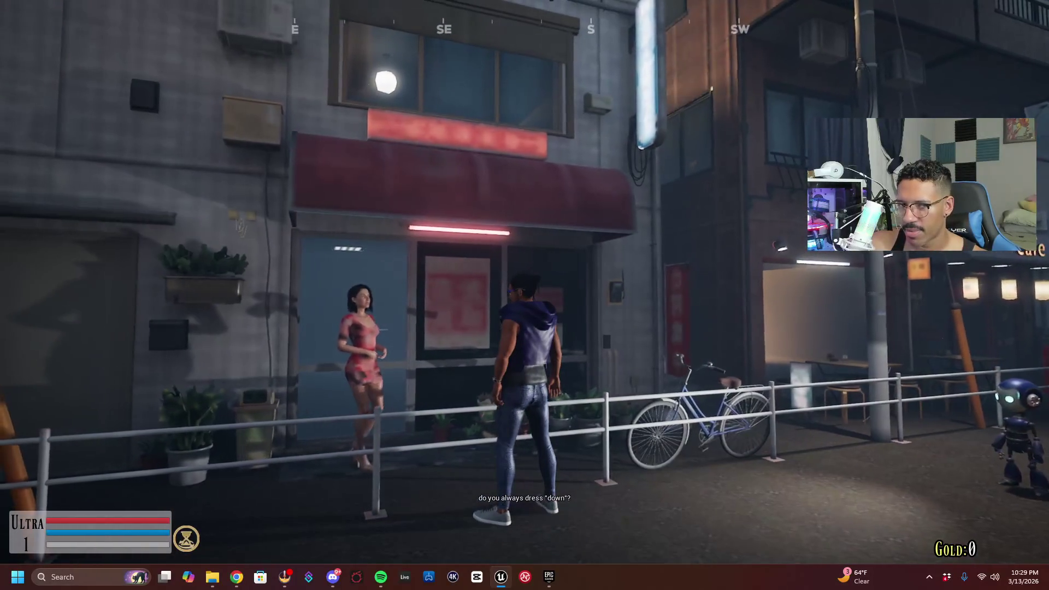
# Run past the bicycle toward the cafe, then back past the vending machine toward the brick houses
pyautogui.press('d')
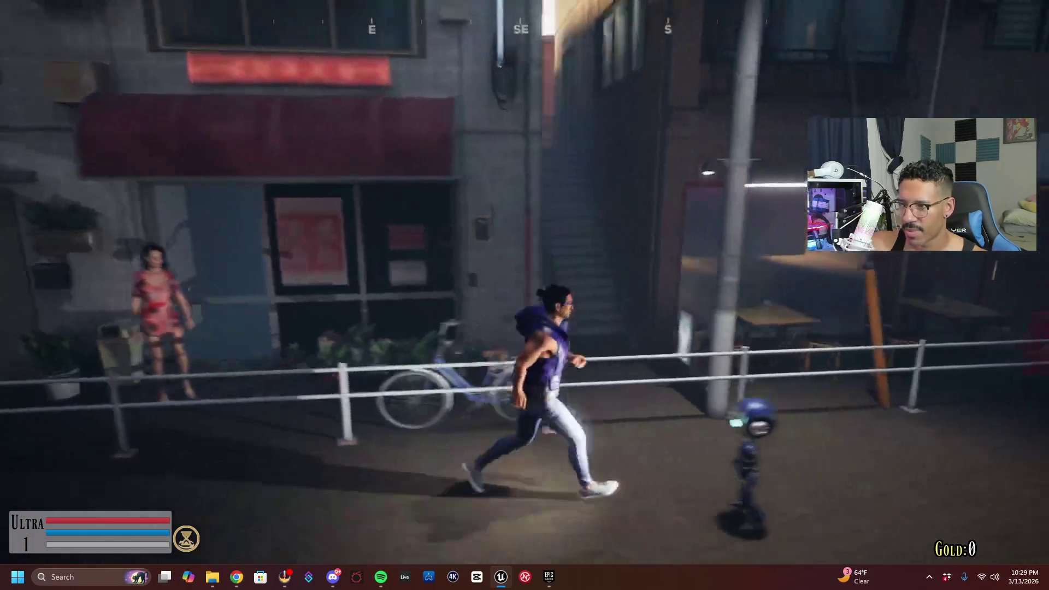
pyautogui.press('d')
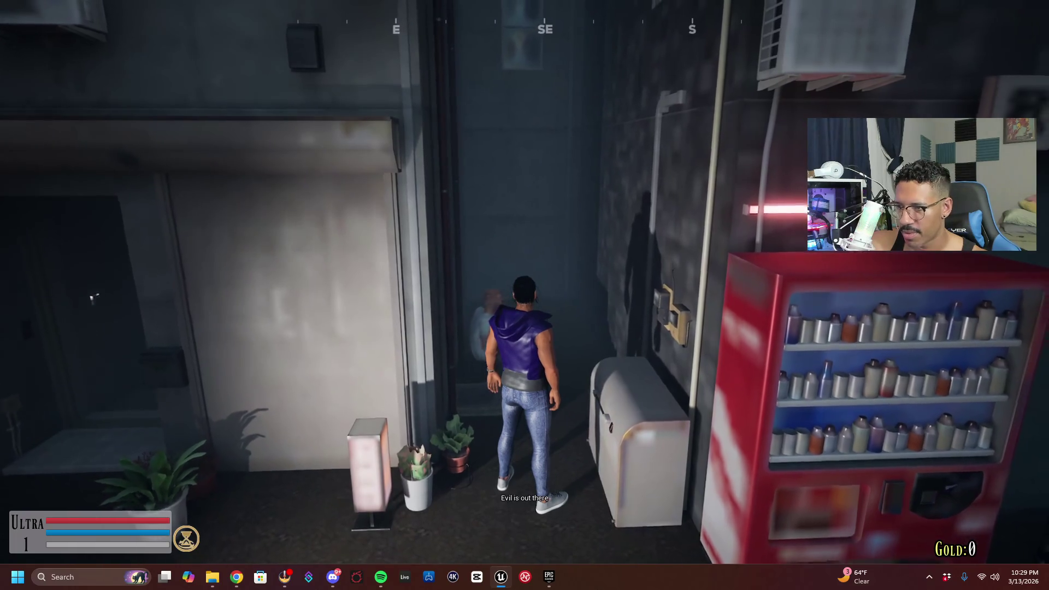
pyautogui.press('s')
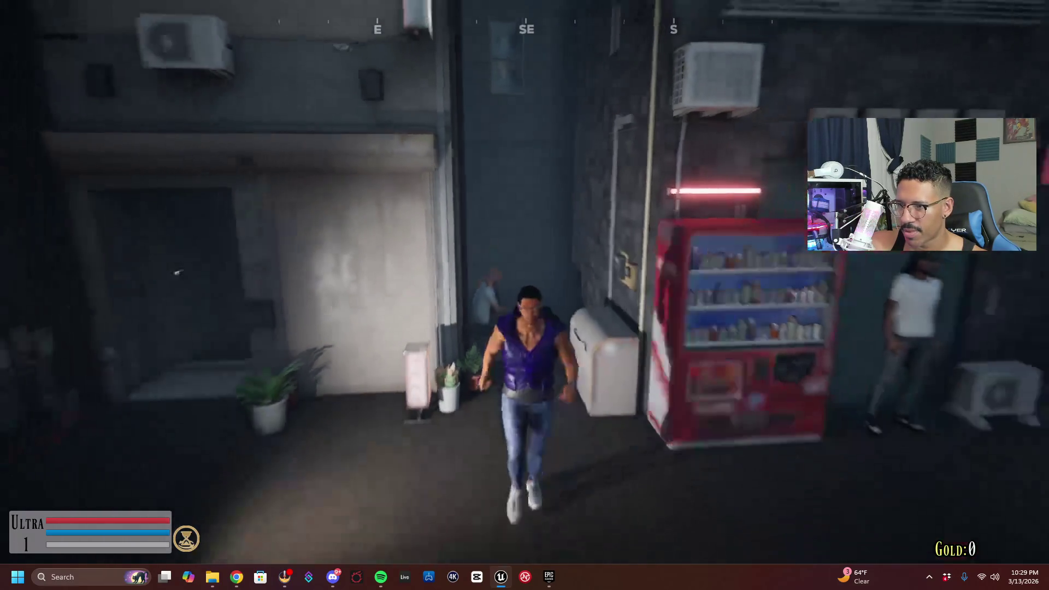
pyautogui.press('d')
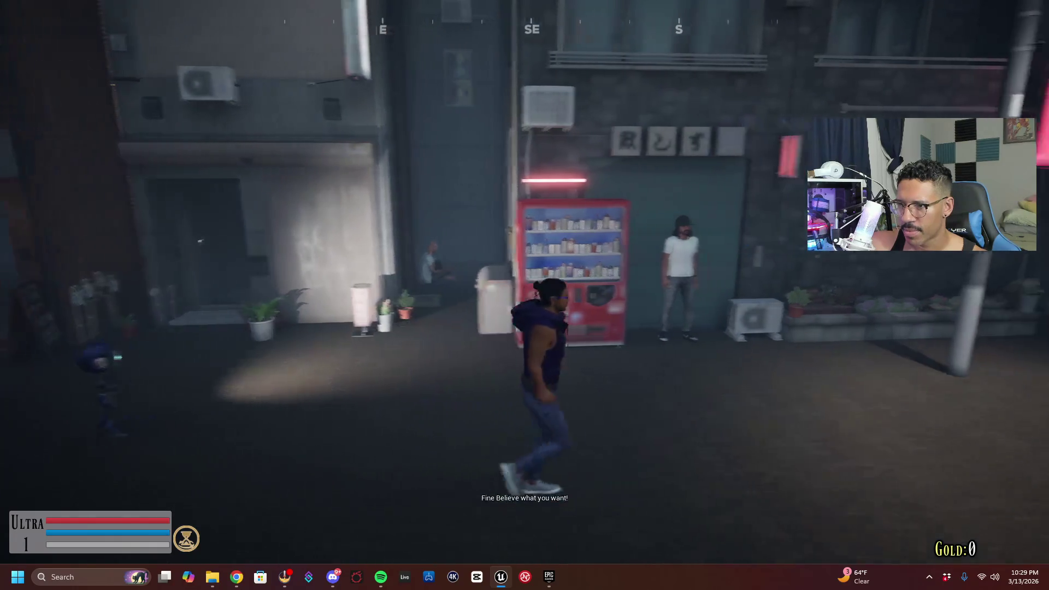
pyautogui.press('w')
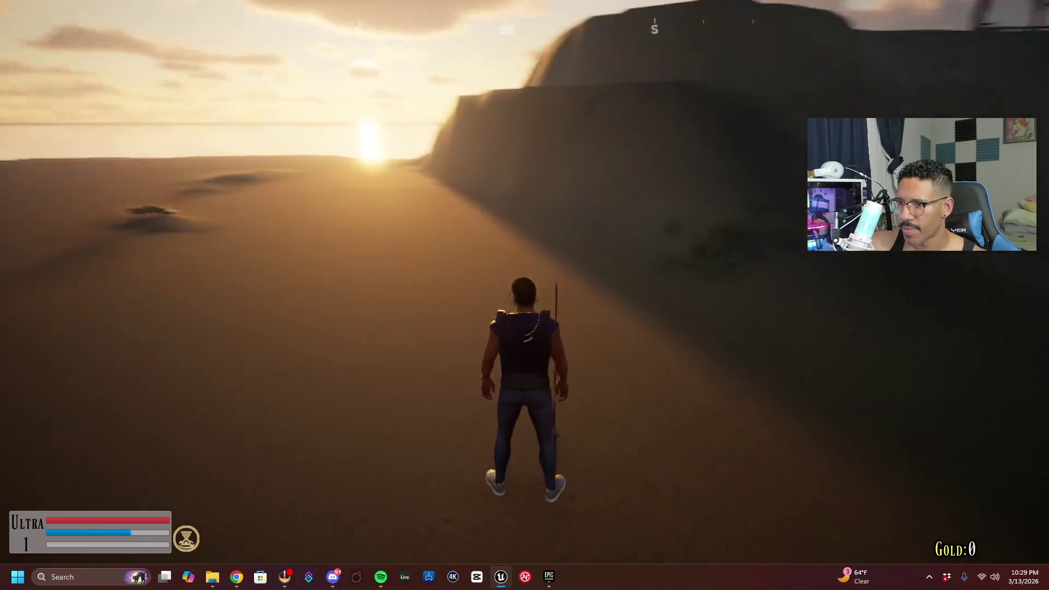
# Equip the sword from the first inventory slot and resume the game
pyautogui.press('i')
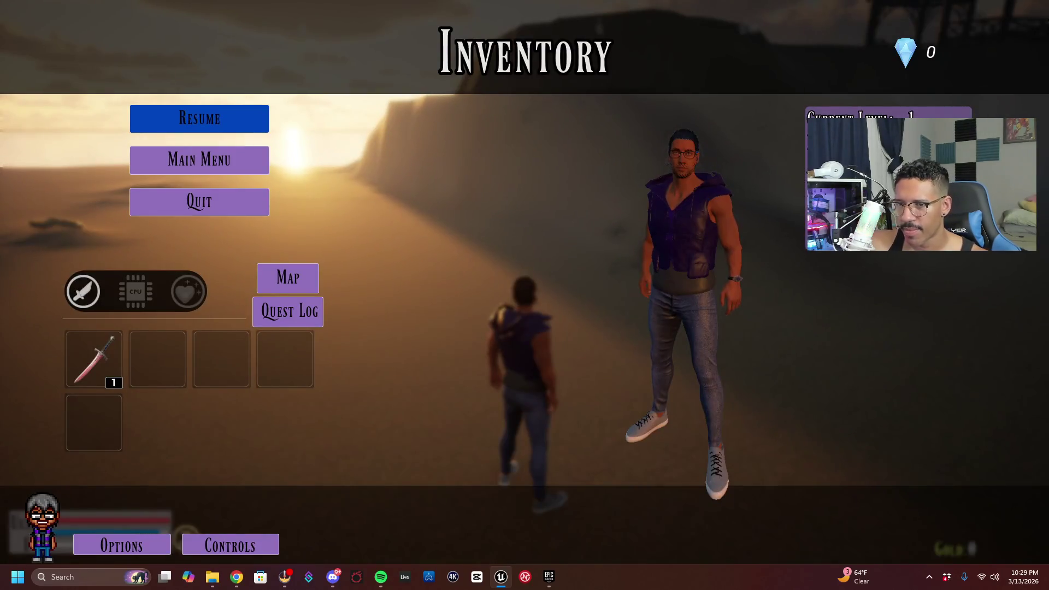
pyautogui.click(88, 371)
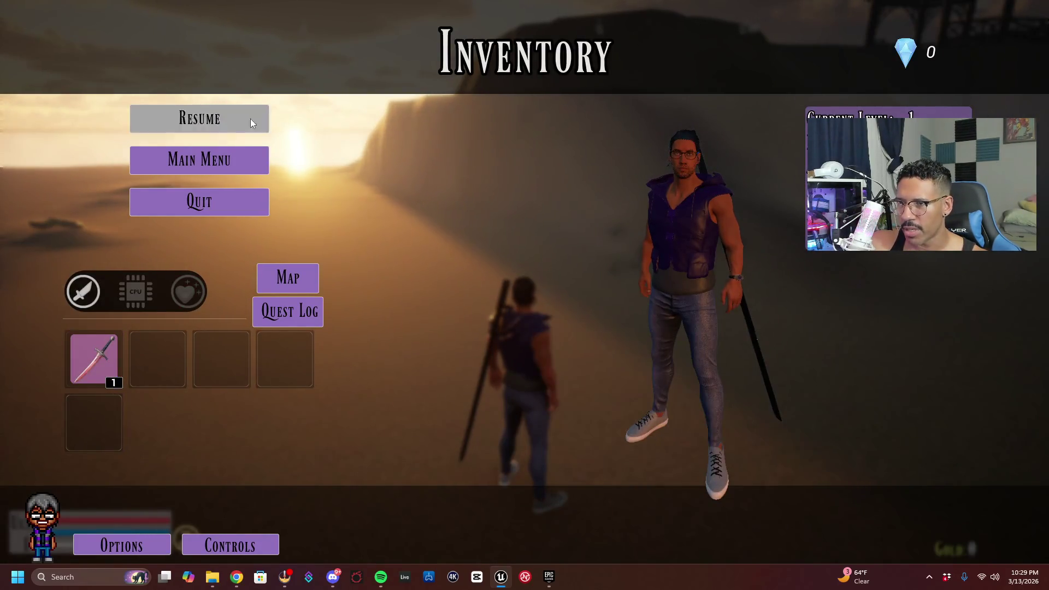
pyautogui.click(250, 121)
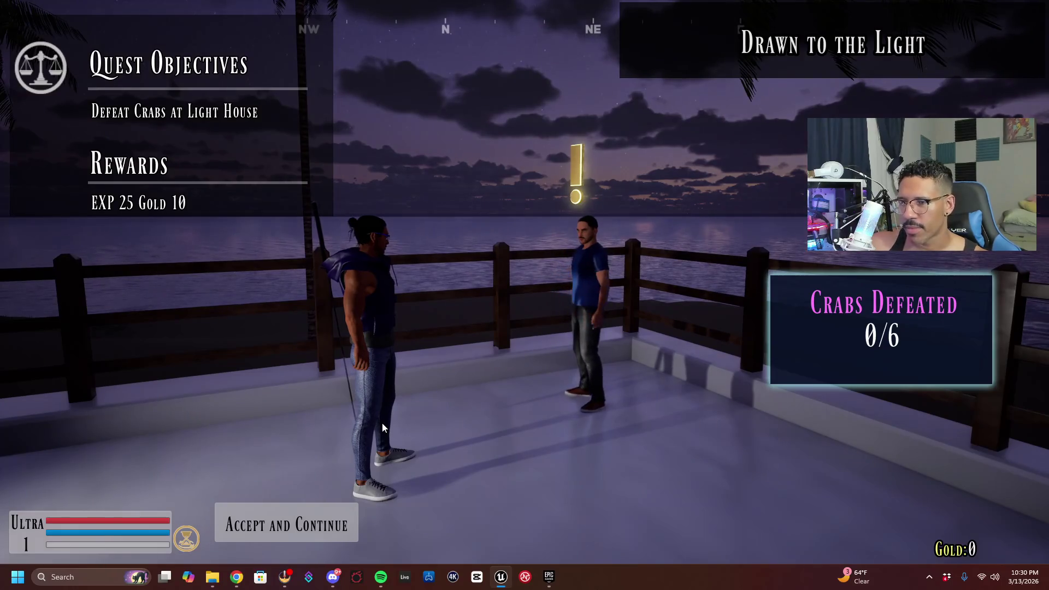
# Accept the Drawn to the Light quest, run down the deck, and draw the staff
pyautogui.click(345, 513)
pyautogui.press('w')
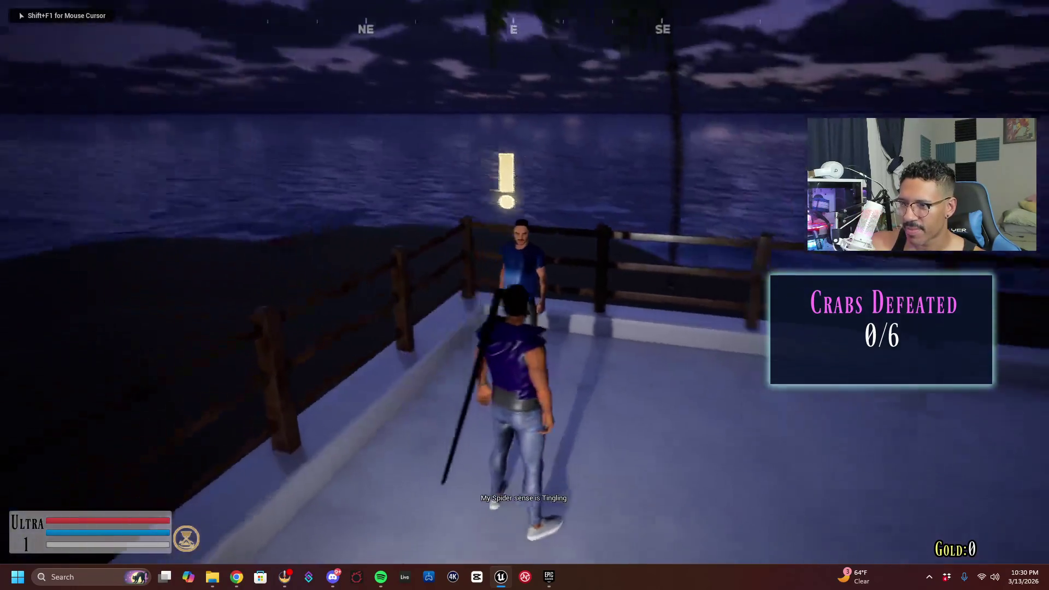
pyautogui.press('s')
pyautogui.press('w')
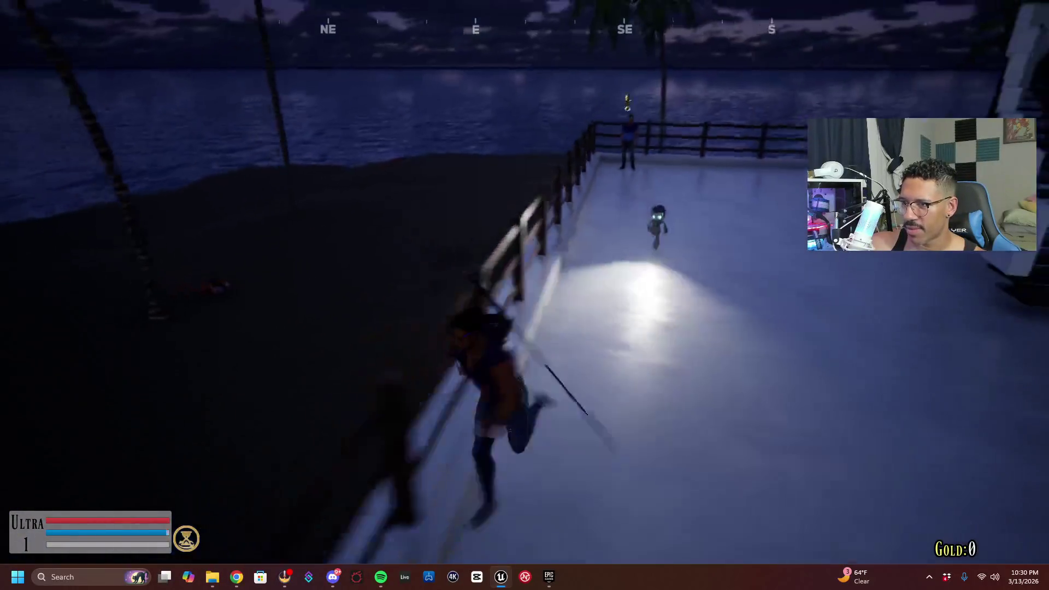
pyautogui.press('r')
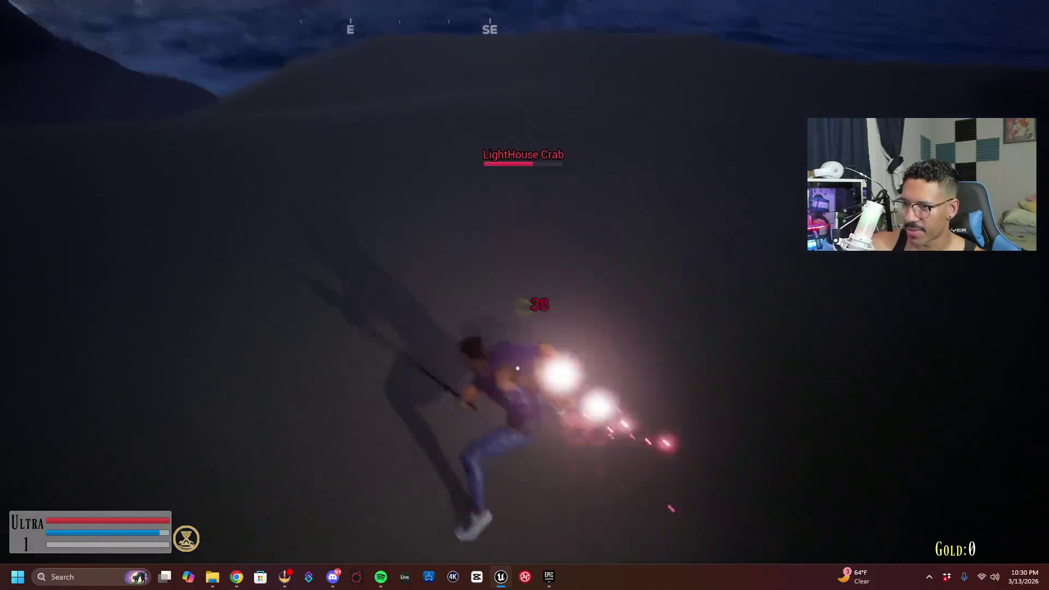
# Cast spells at the LightHouse Crabs while running across the beach
pyautogui.press('q')
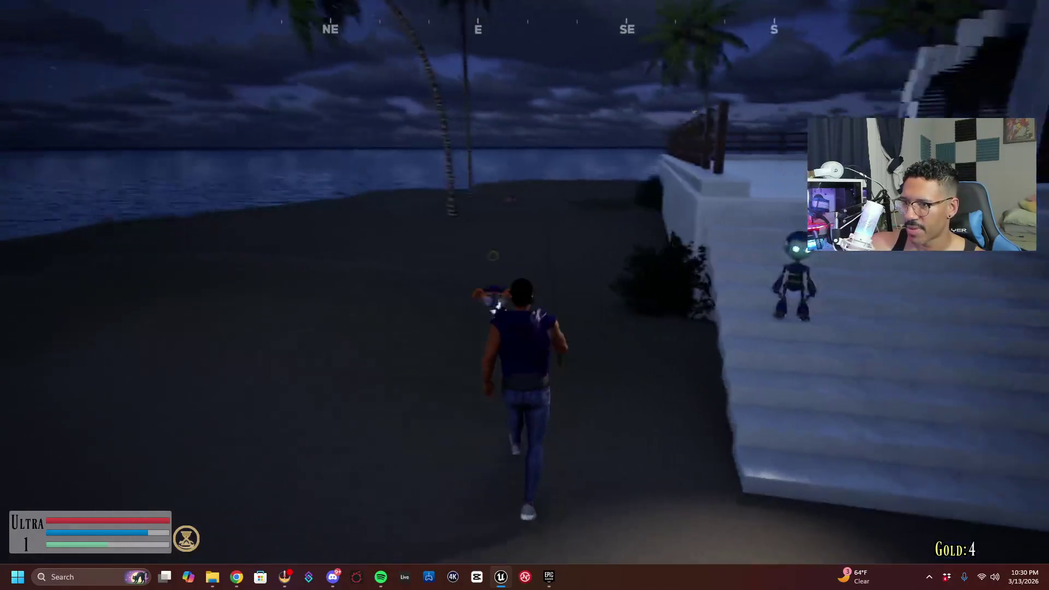
pyautogui.press('q')
pyautogui.press('e')
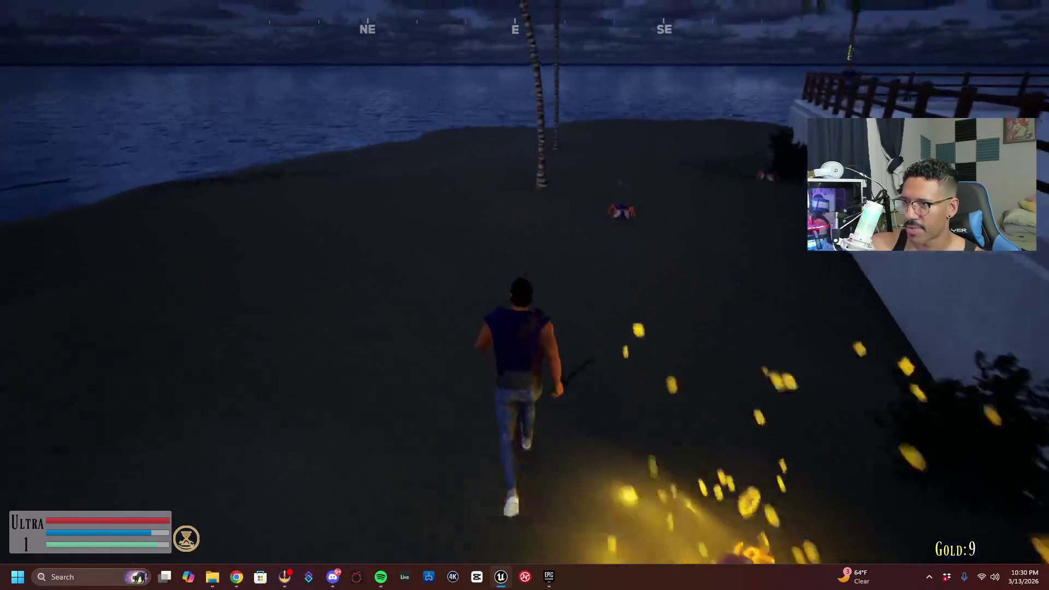
pyautogui.press('w')
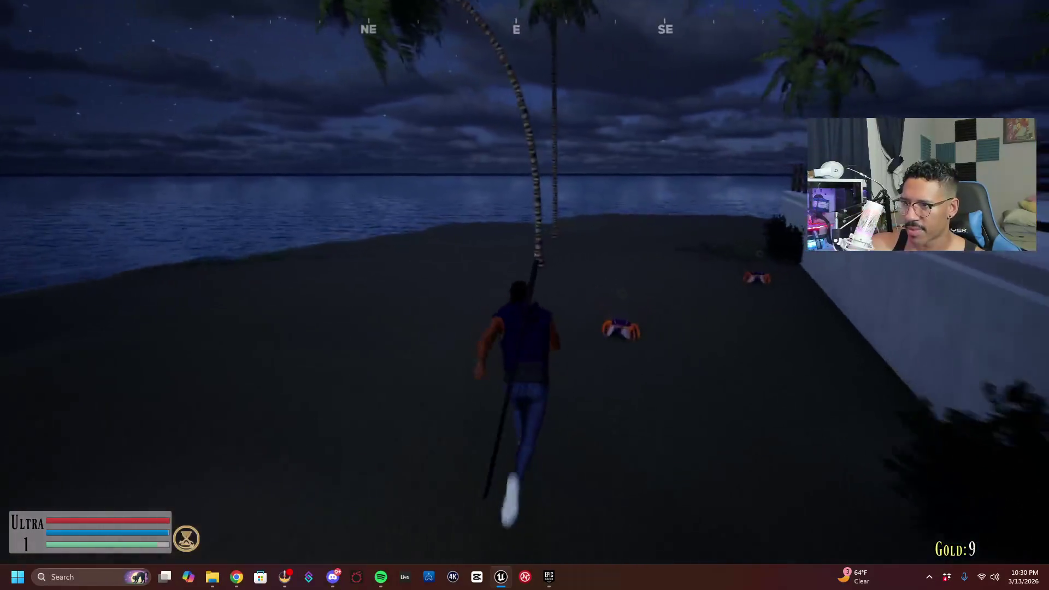
pyautogui.press('e')
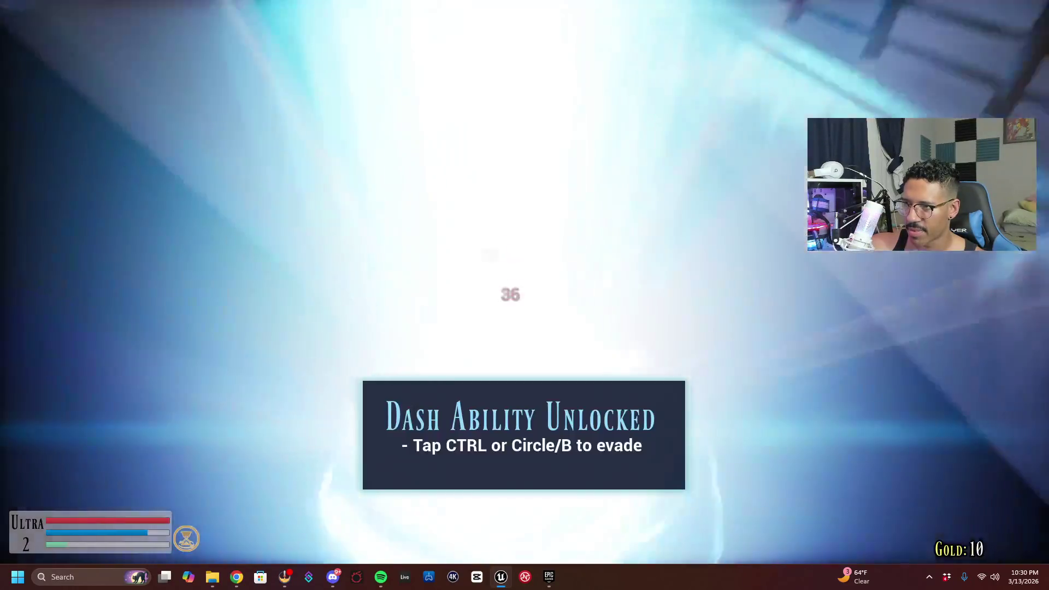
# Dash-attack a crab, unleash an energy burst, vault the railing and hit another crab
pyautogui.press('w')
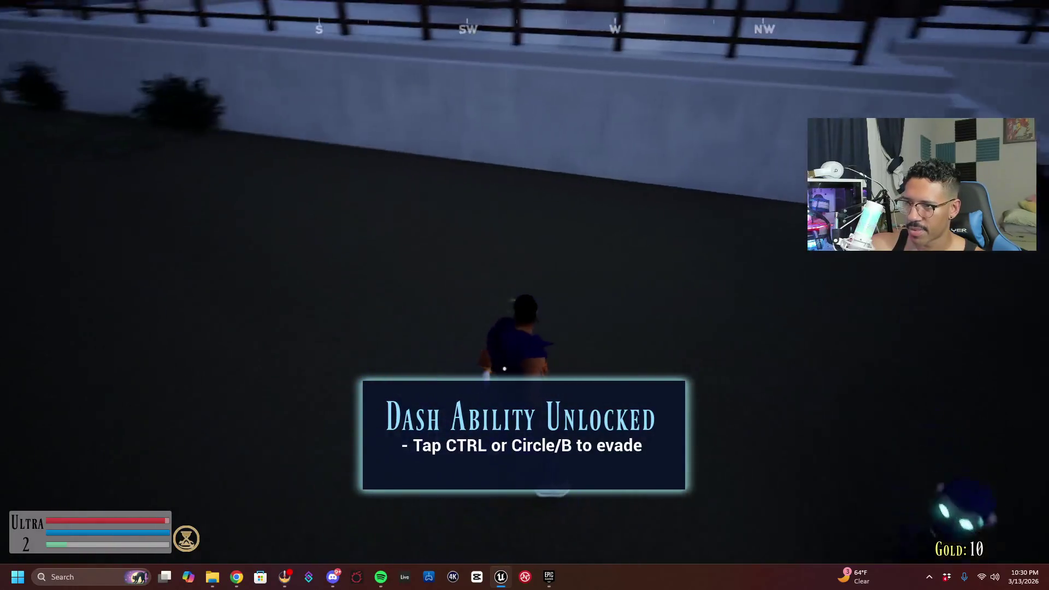
pyautogui.press('ctrl')
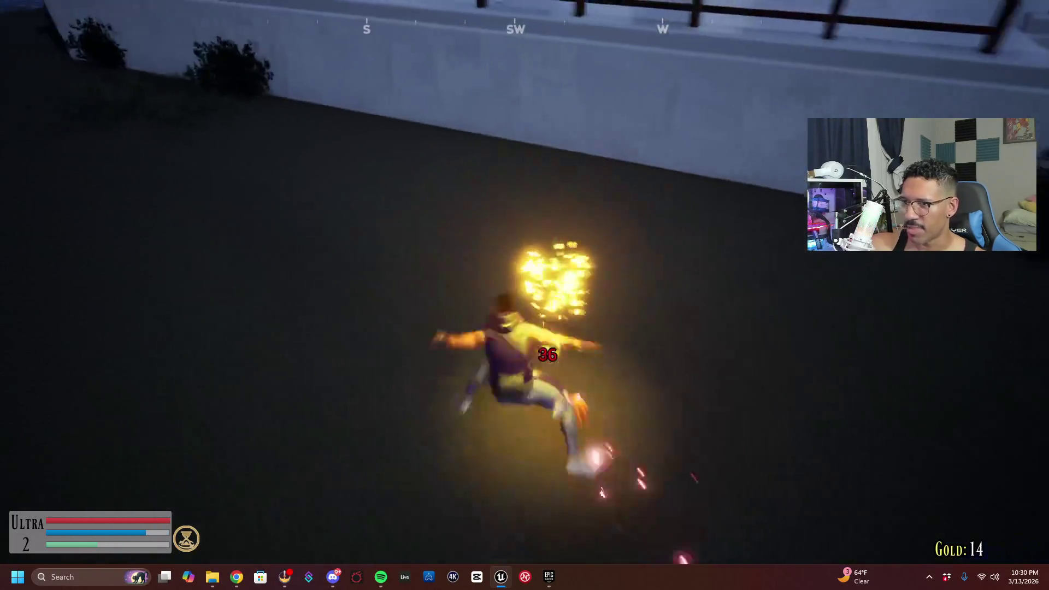
pyautogui.press('w')
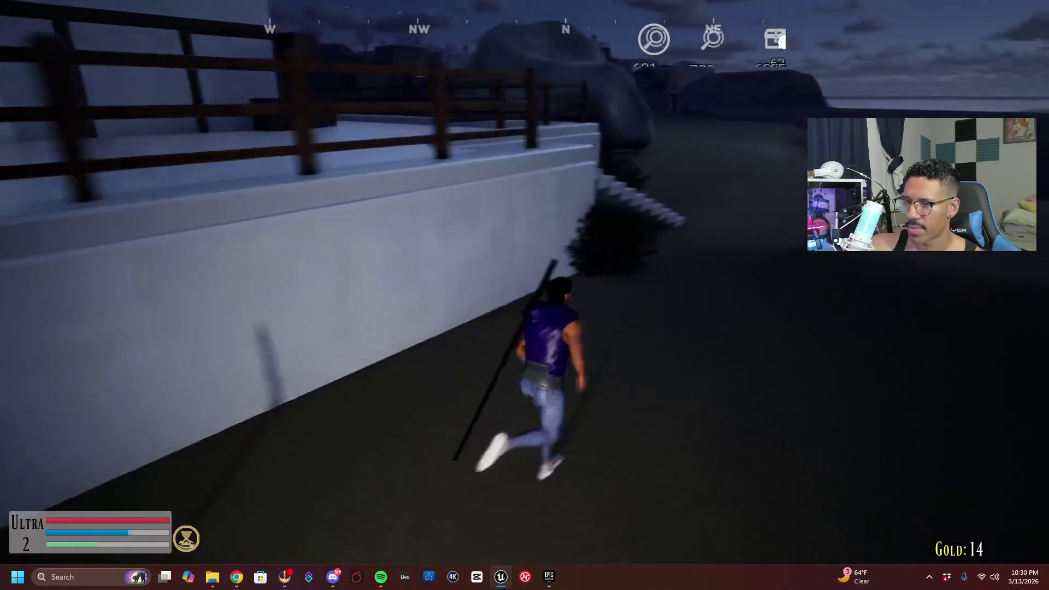
pyautogui.press('shift')
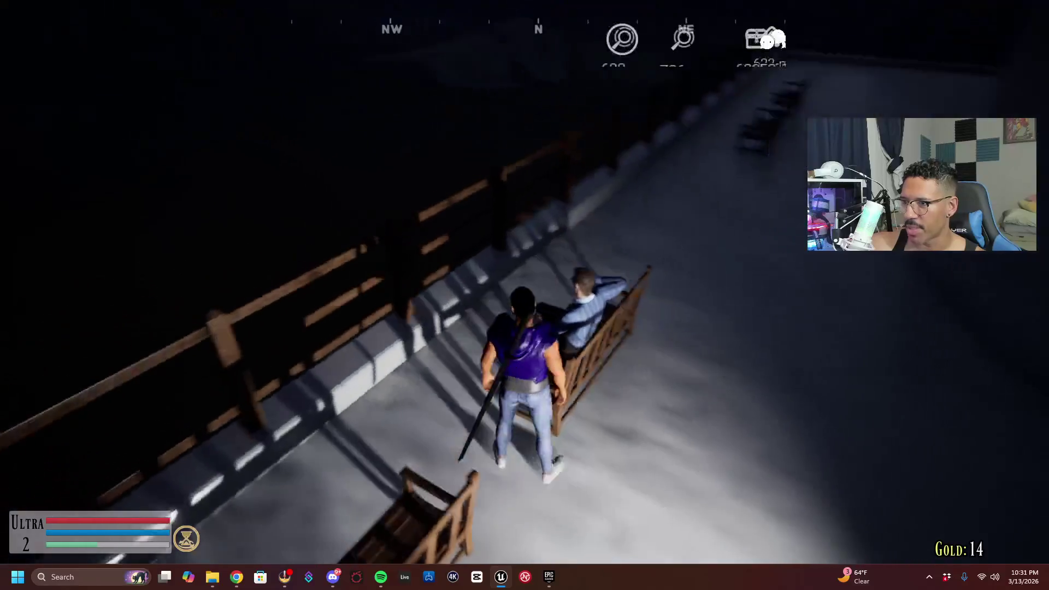
pyautogui.press('space')
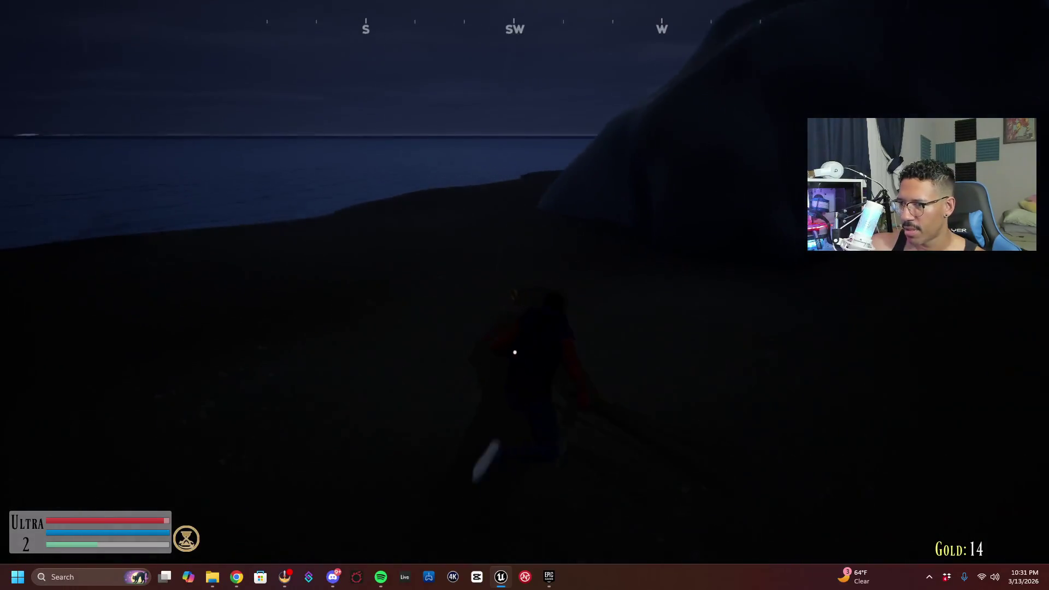
pyautogui.click(514, 353)
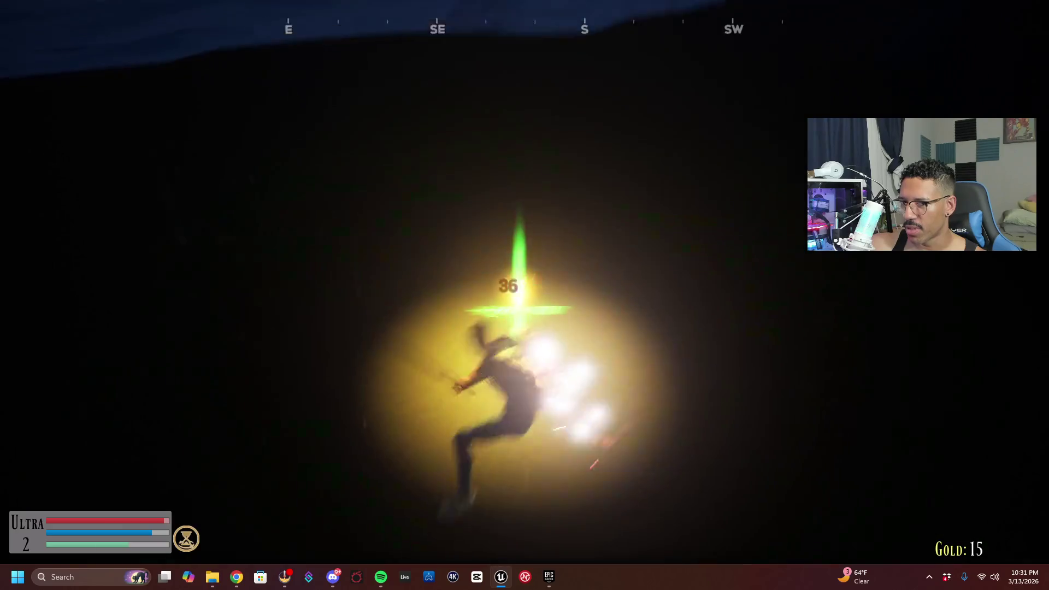
# Defeat another LightHouse Crab, then run toward the railing and white wall
pyautogui.press('w')
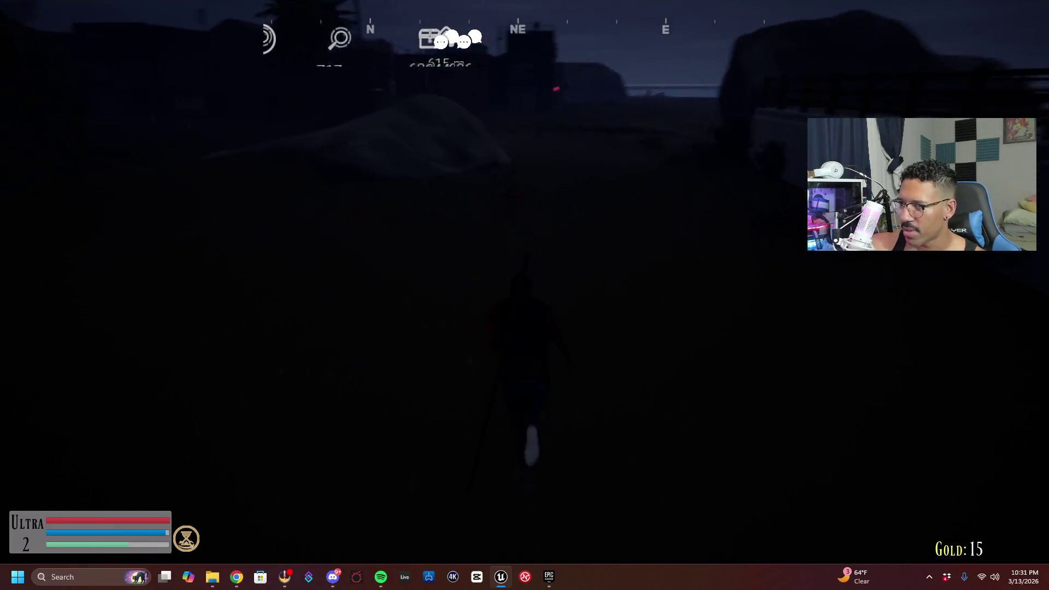
pyautogui.press('e')
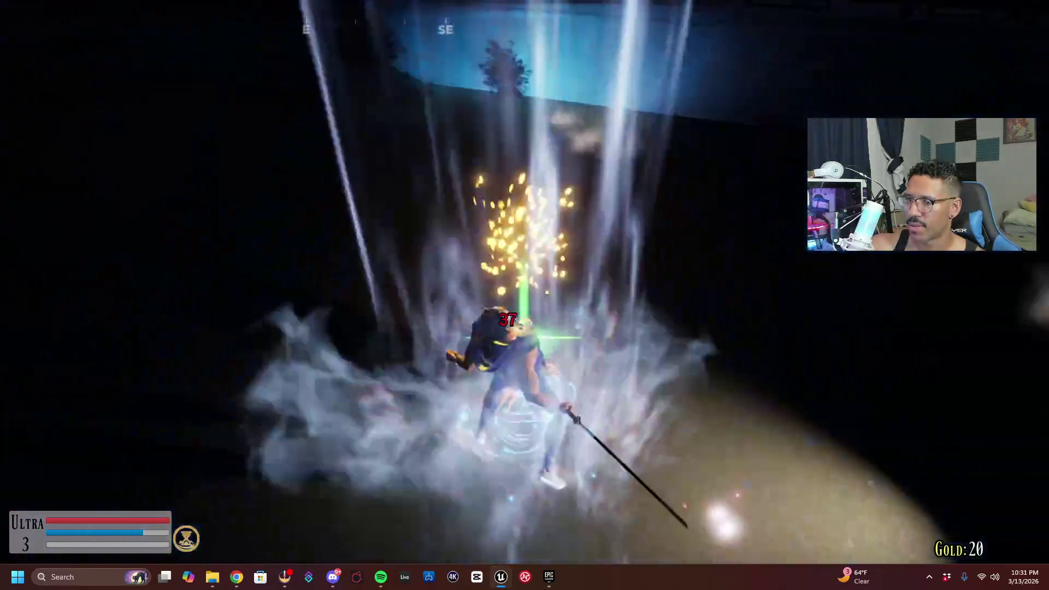
pyautogui.press('w')
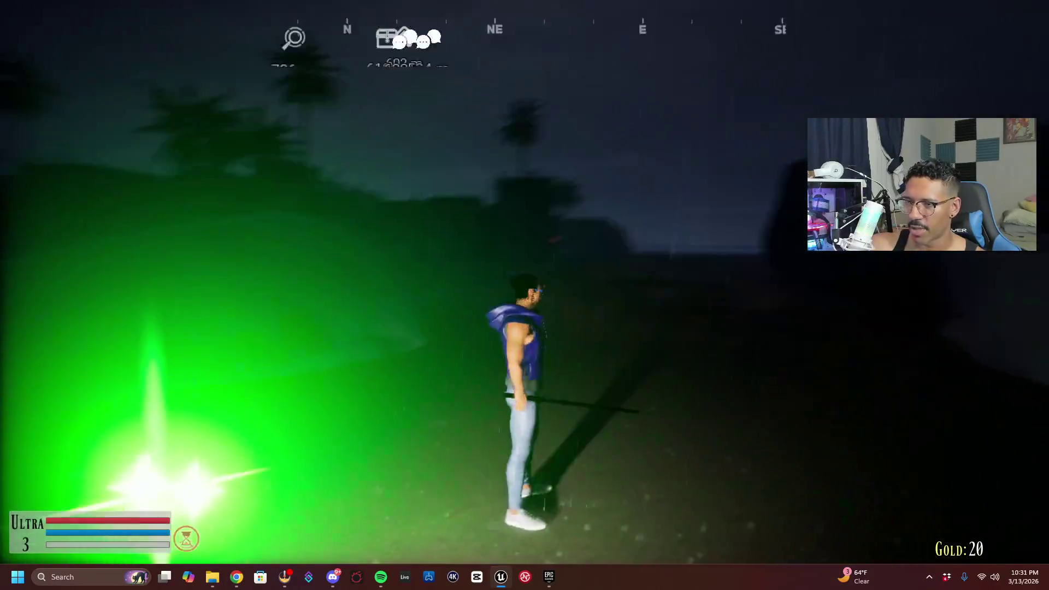
pyautogui.press('w')
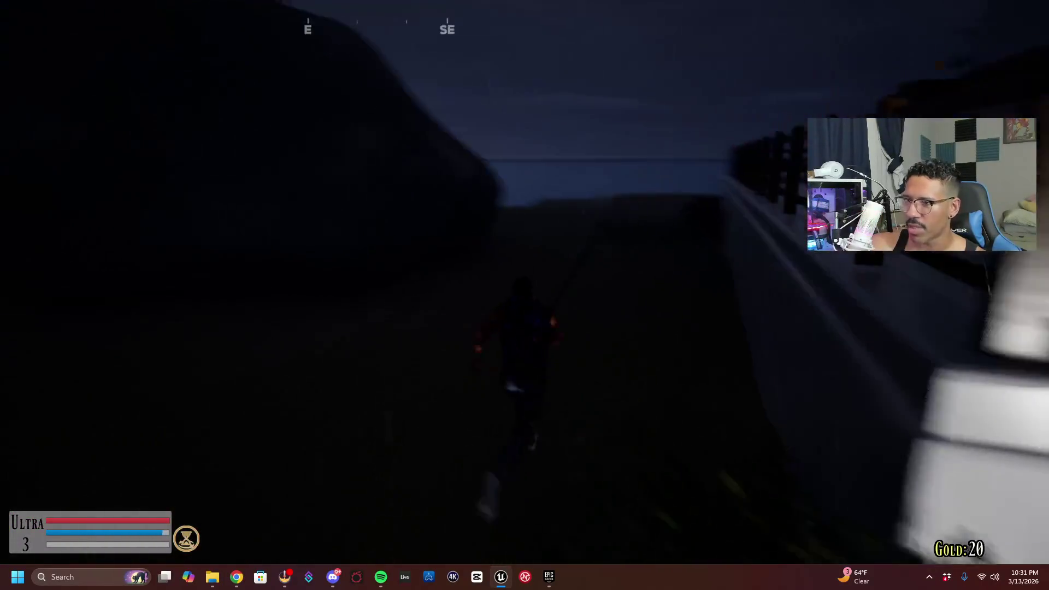
pyautogui.press('w')
pyautogui.press('w')
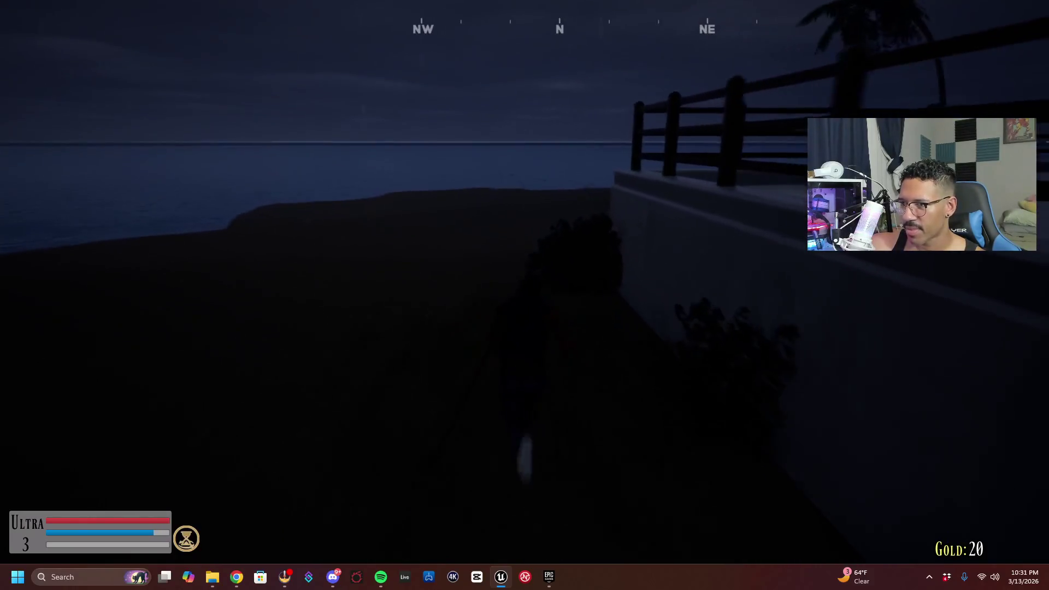
pyautogui.press('w')
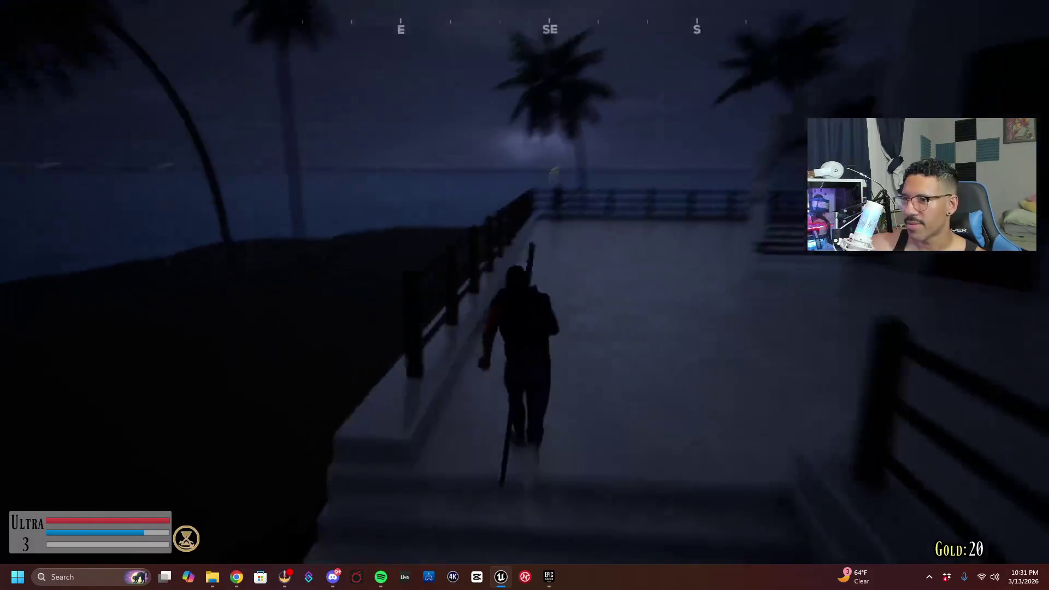
# Collect the Drawn to the Light reward and run off along the railed walkway
pyautogui.press('w')
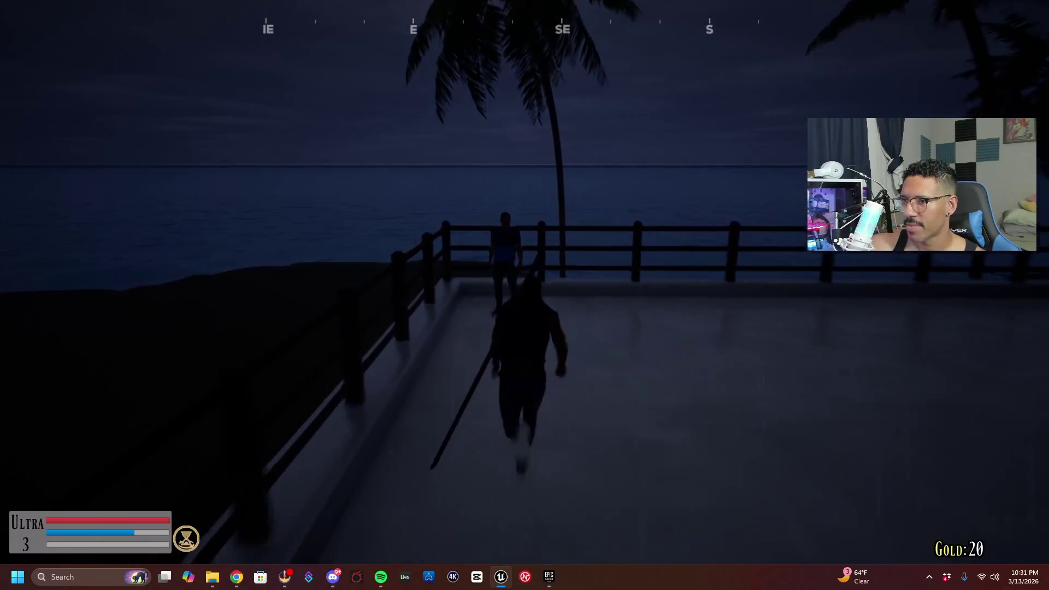
pyautogui.press('w')
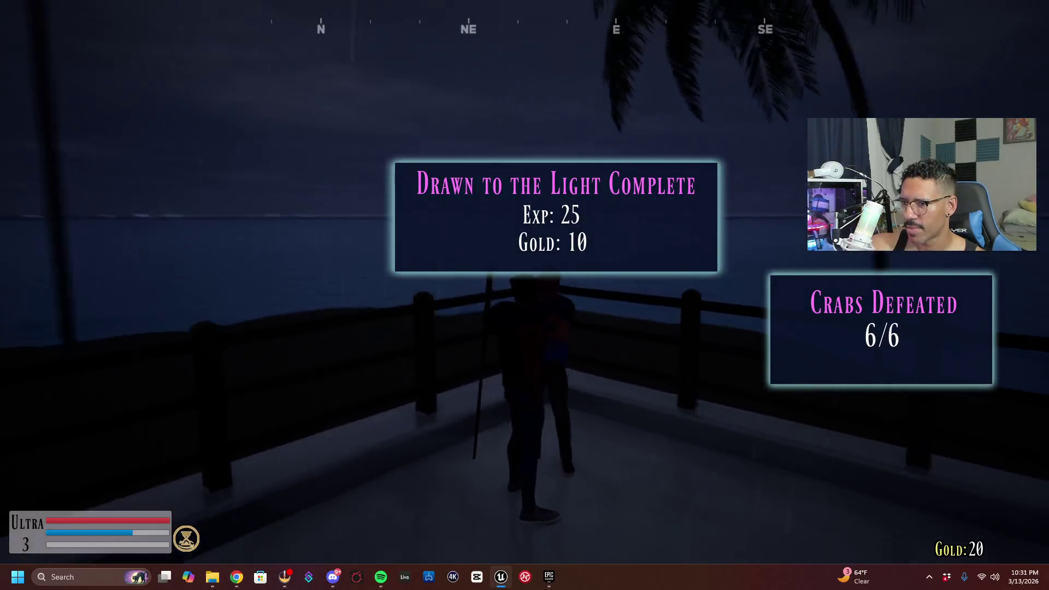
pyautogui.press('w')
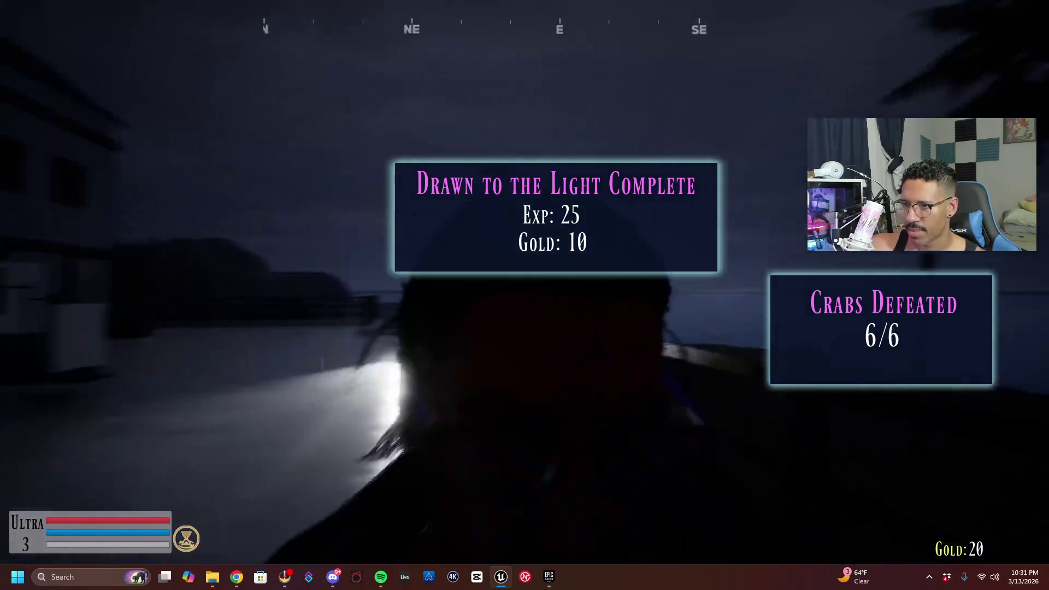
pyautogui.press('w')
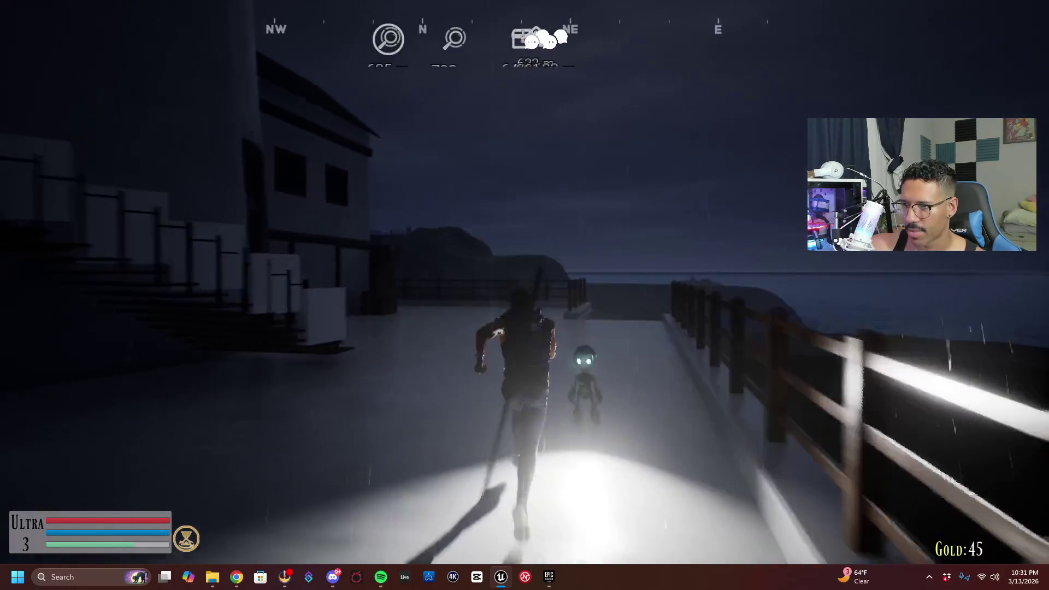
pyautogui.press('w')
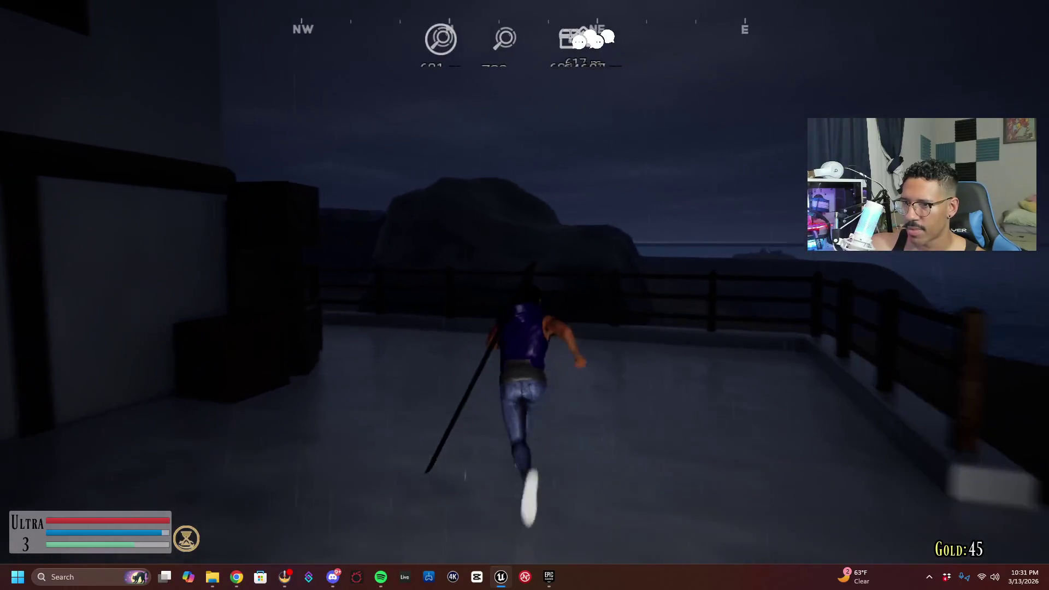
pyautogui.press('w')
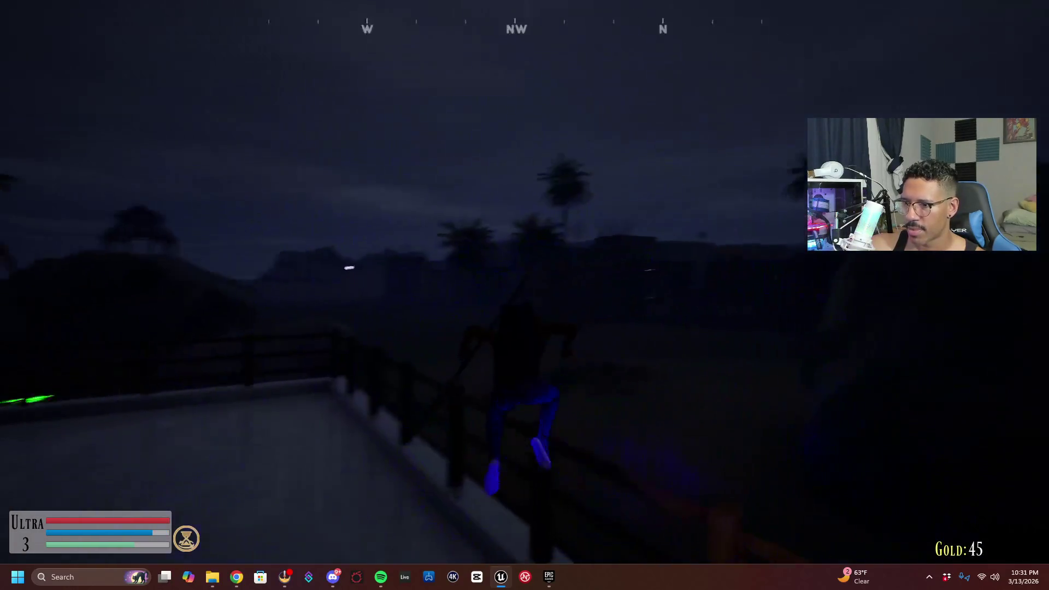
pyautogui.press('w')
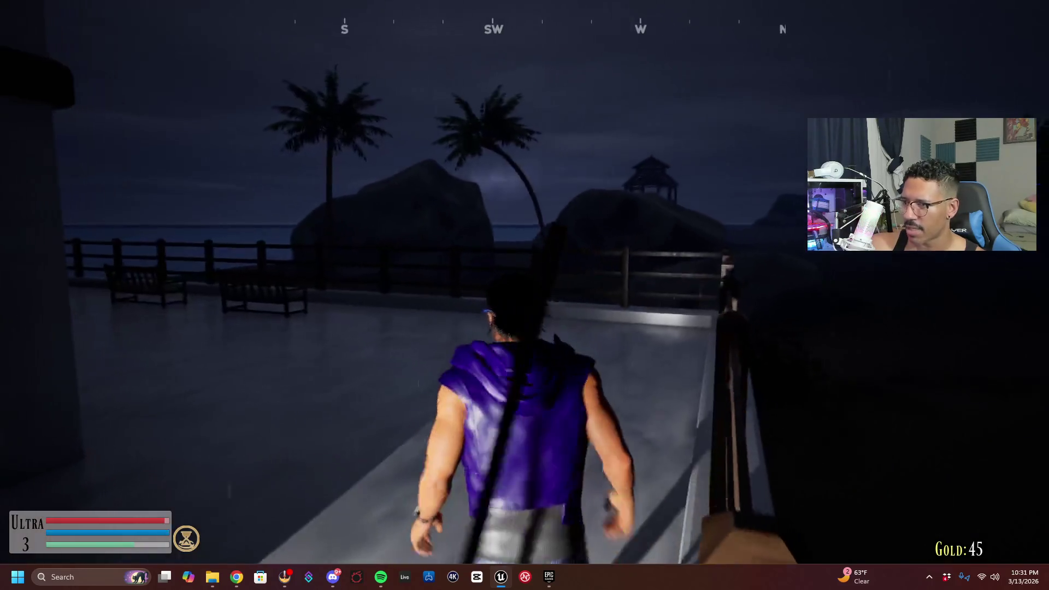
# Drop off the walkway, cross the dark field, and talk to the NPC by the building
pyautogui.press('w')
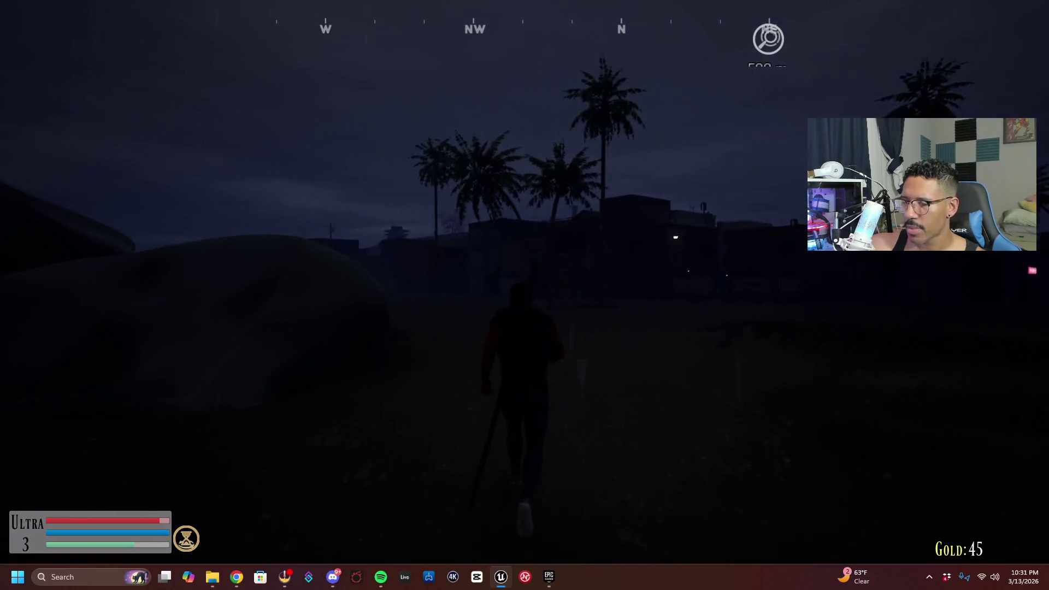
pyautogui.press('w')
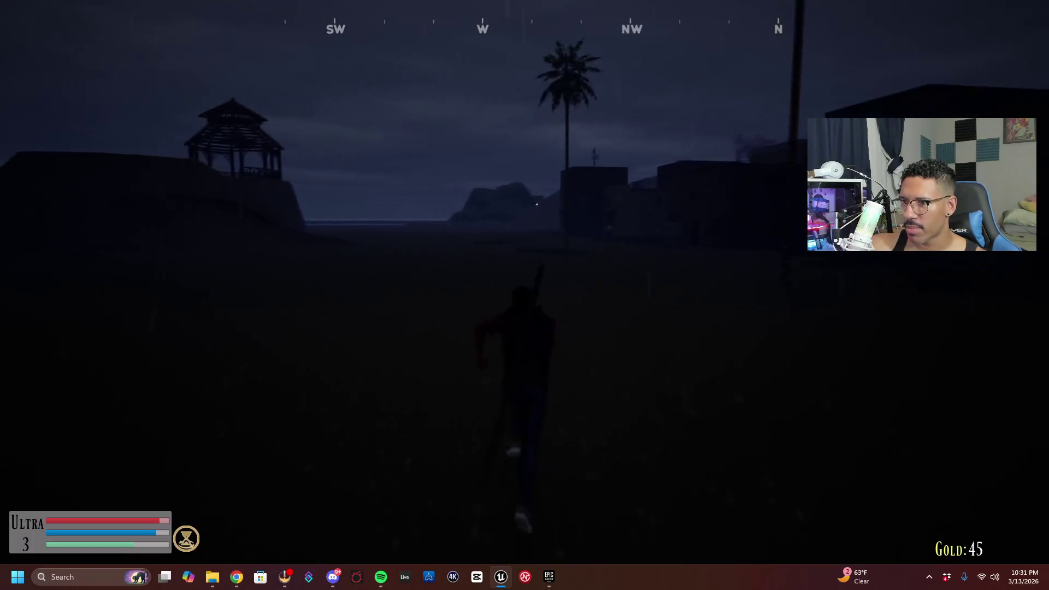
pyautogui.press('w')
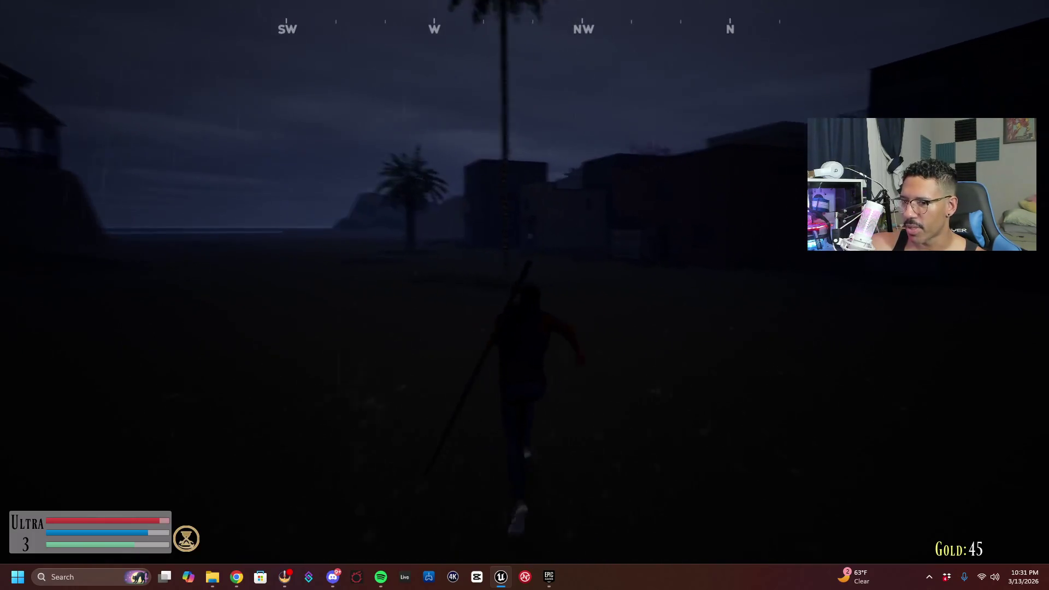
pyautogui.press('w')
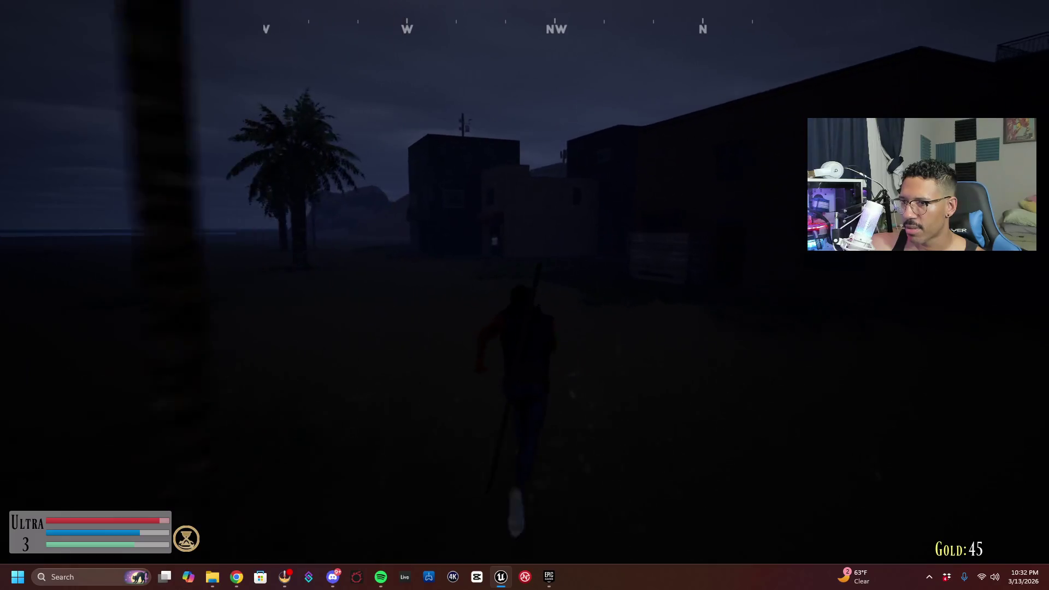
pyautogui.press('w')
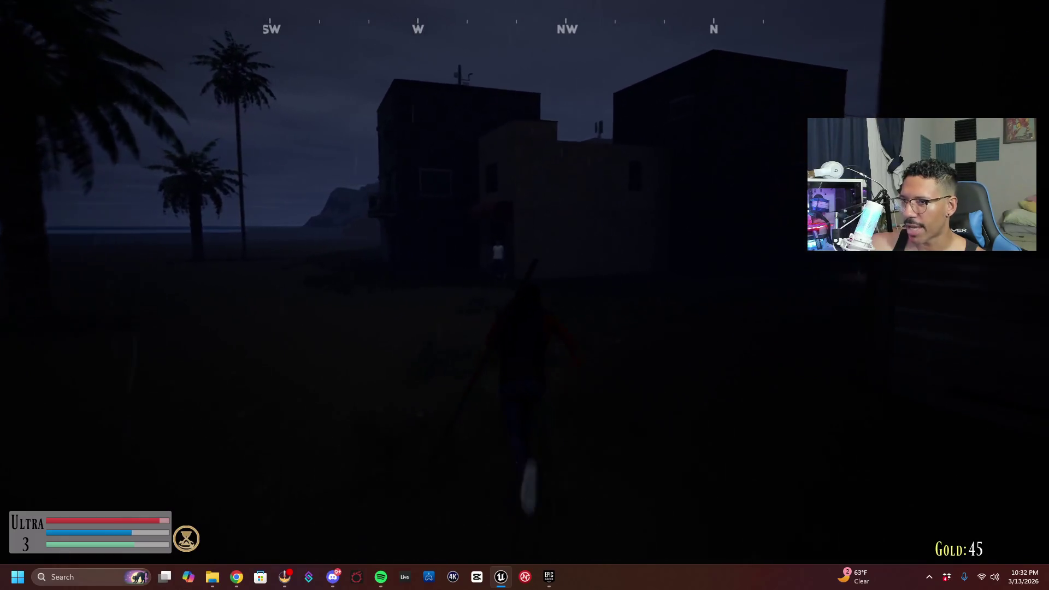
pyautogui.press('w')
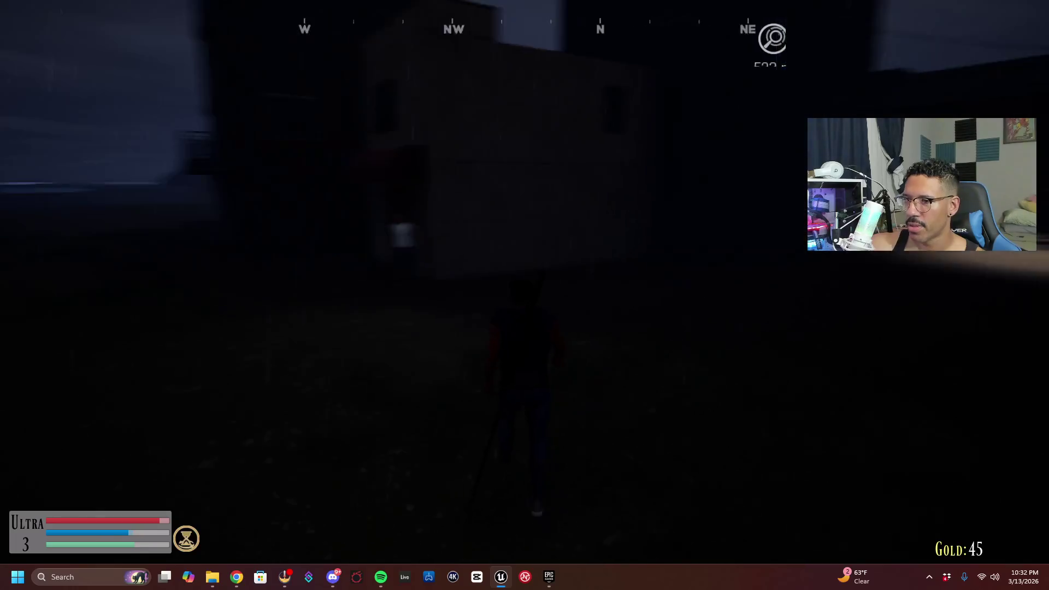
pyautogui.press('e')
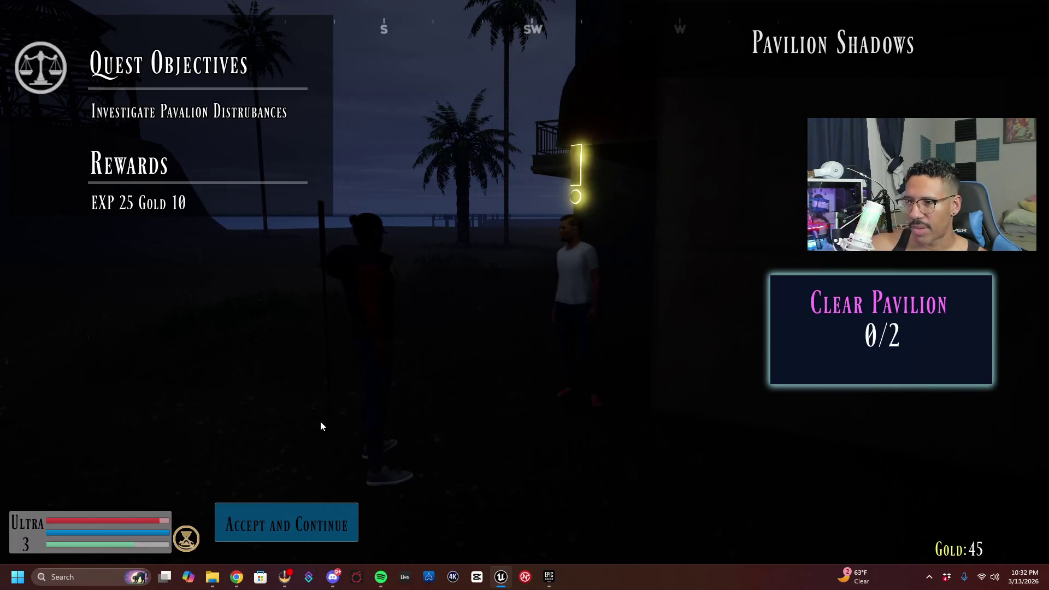
# Accept Pavilion Shadows, run to the pavilion, and strike the Pavilion Monster repeatedly
pyautogui.click(330, 508)
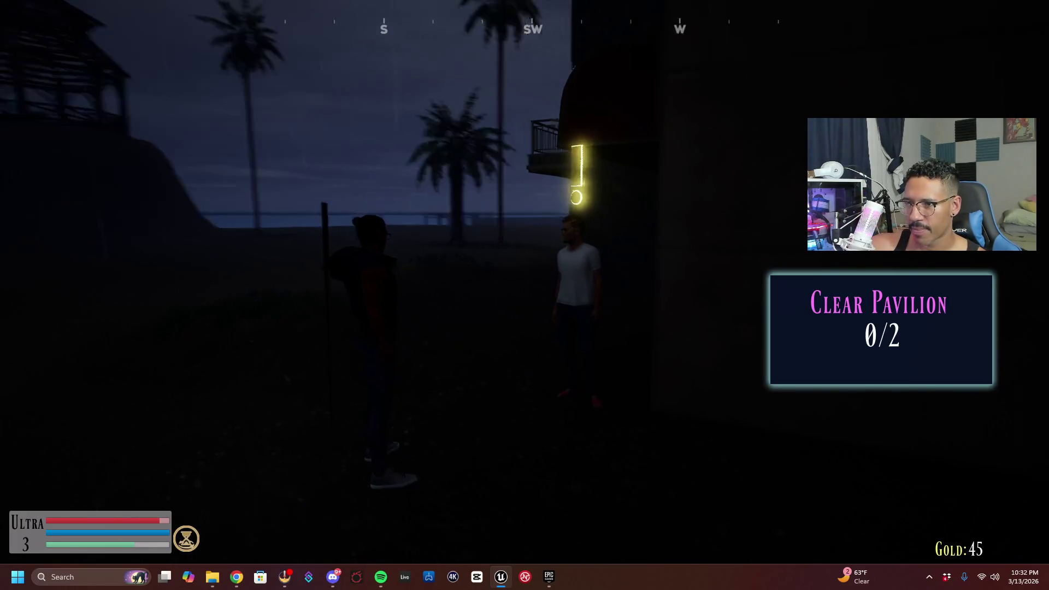
pyautogui.press('w')
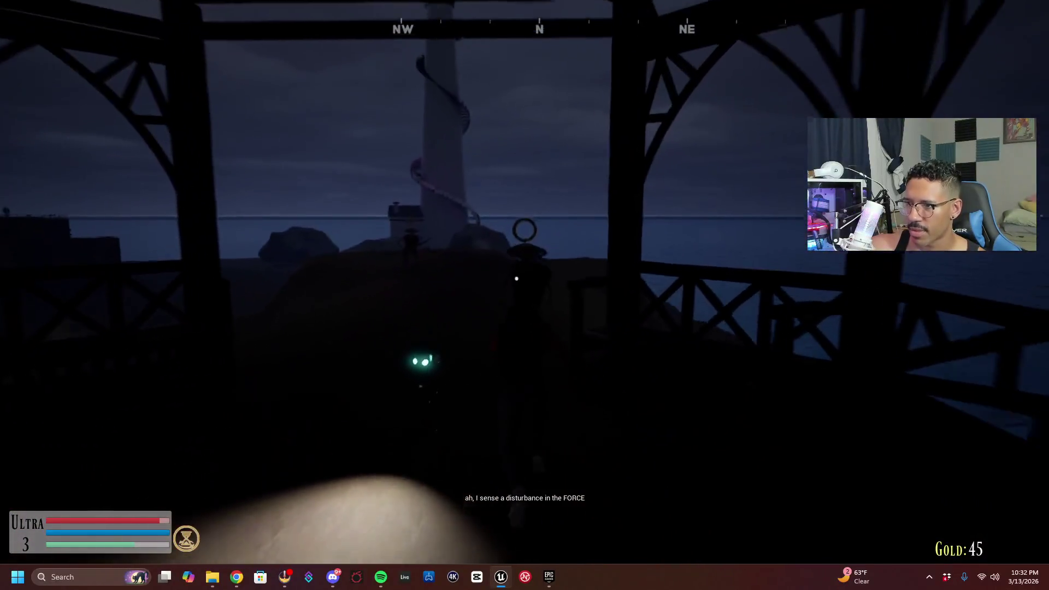
pyautogui.click(516, 279)
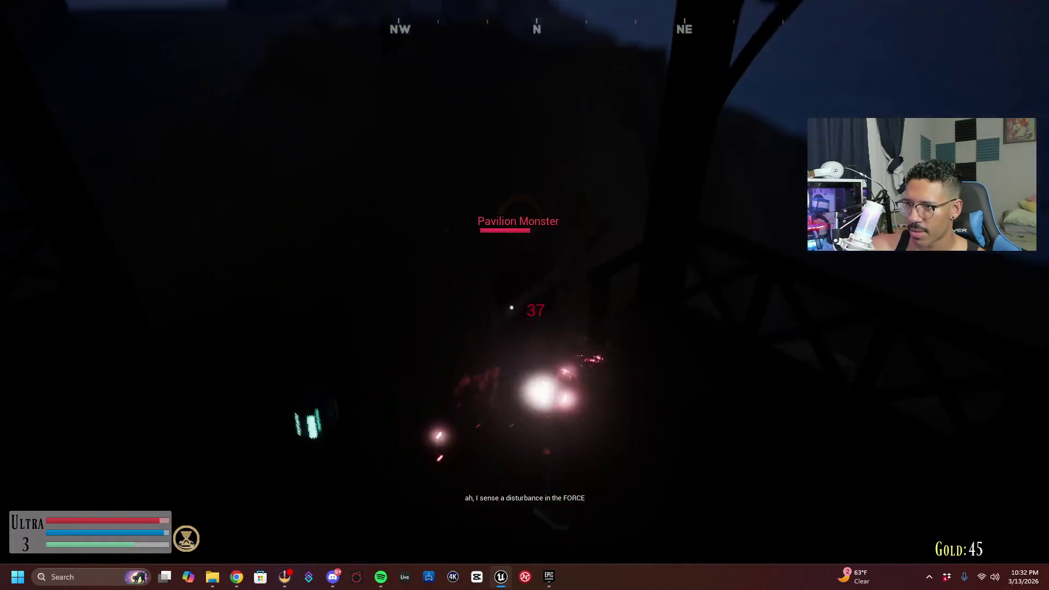
pyautogui.click(516, 279)
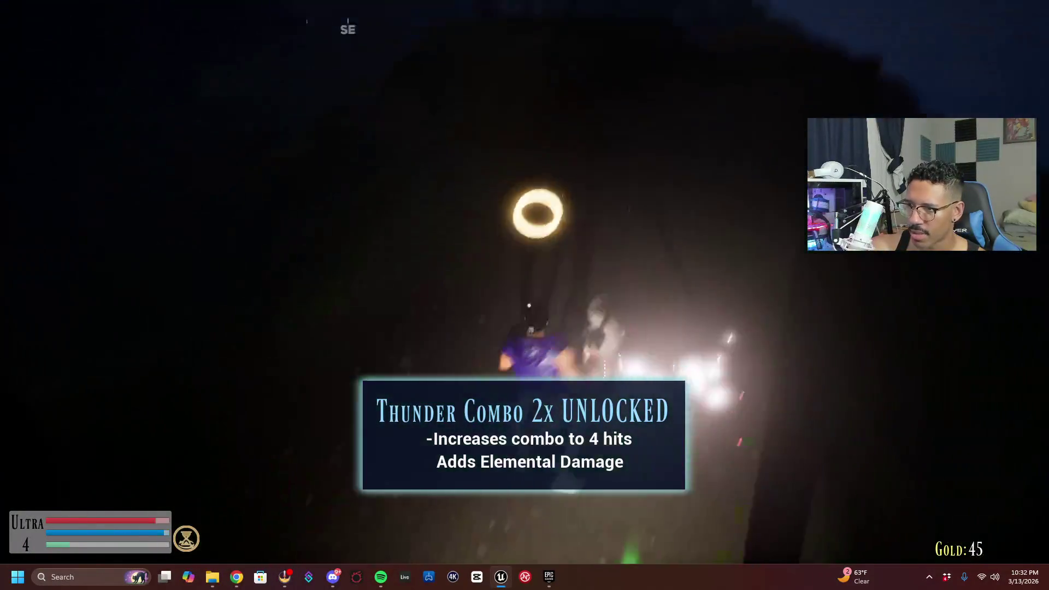
pyautogui.click(518, 279)
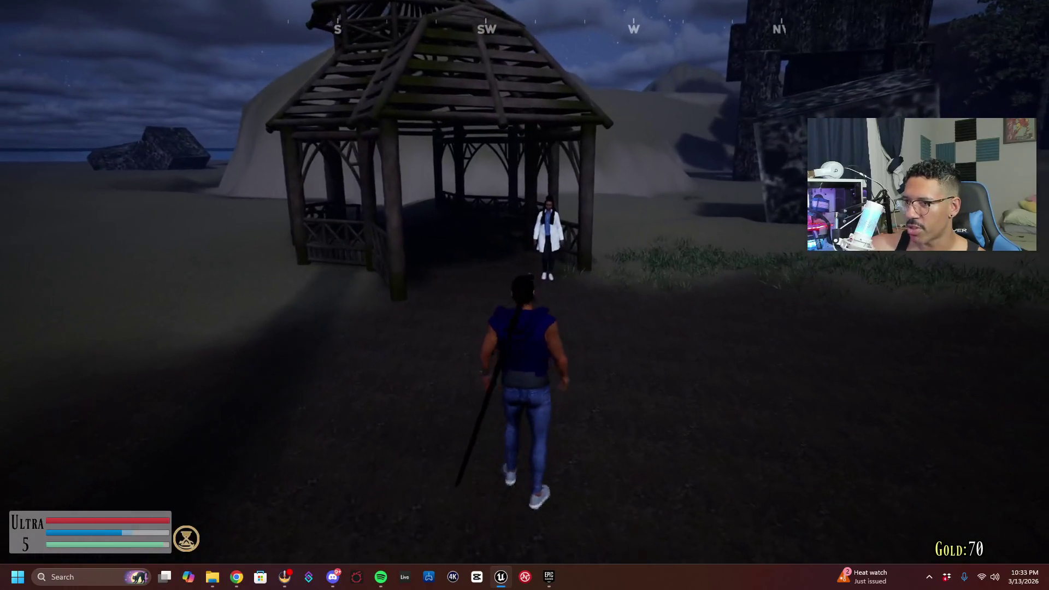
# Accept the Relic Recovery quest from the pavilion NPC and run past the stone pillars
pyautogui.press('e')
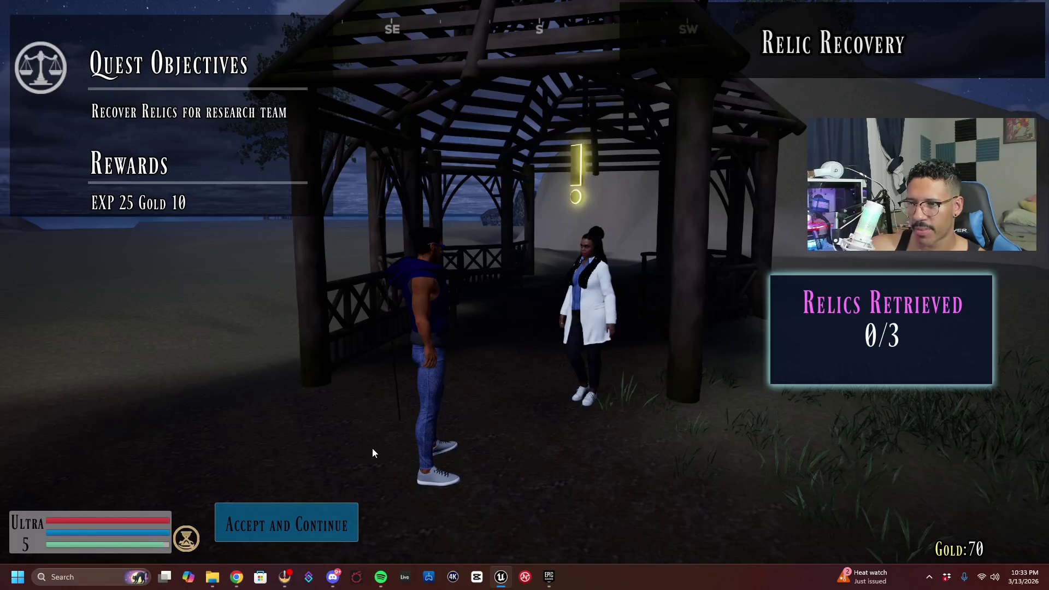
pyautogui.click(336, 508)
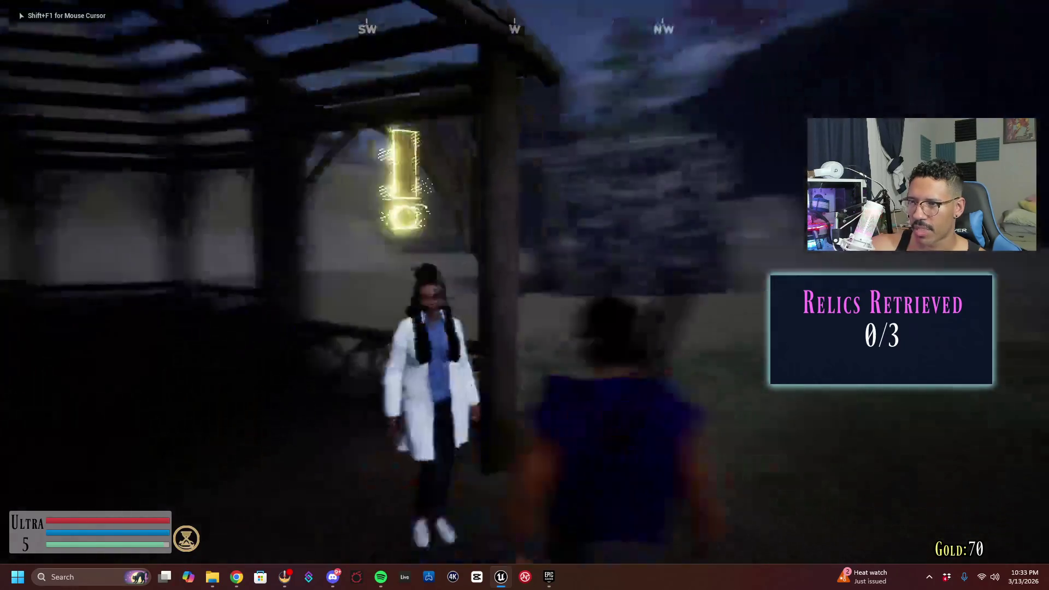
pyautogui.press('w')
pyautogui.press('w')
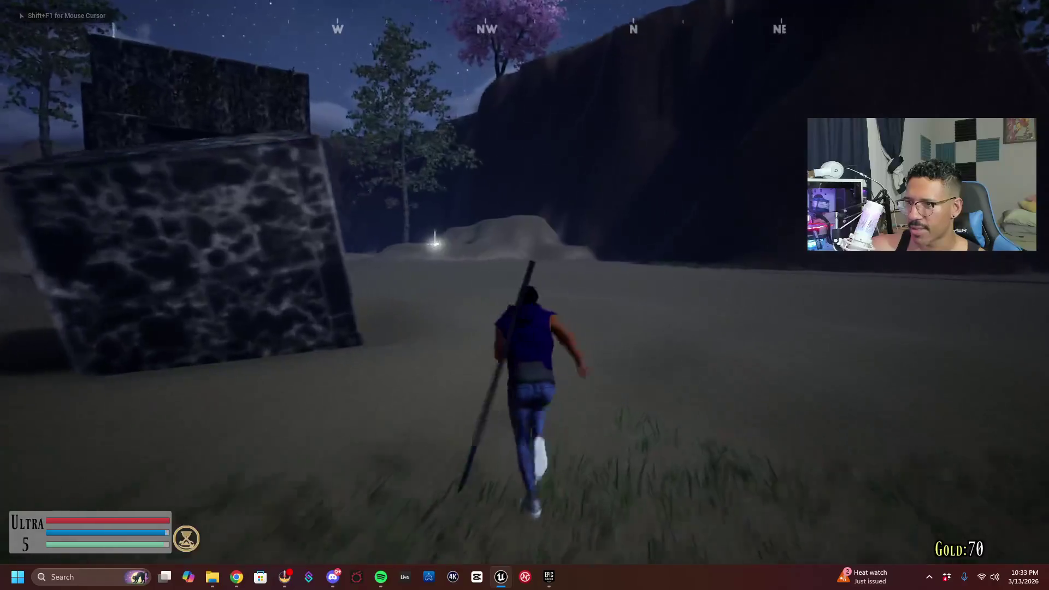
pyautogui.press('w')
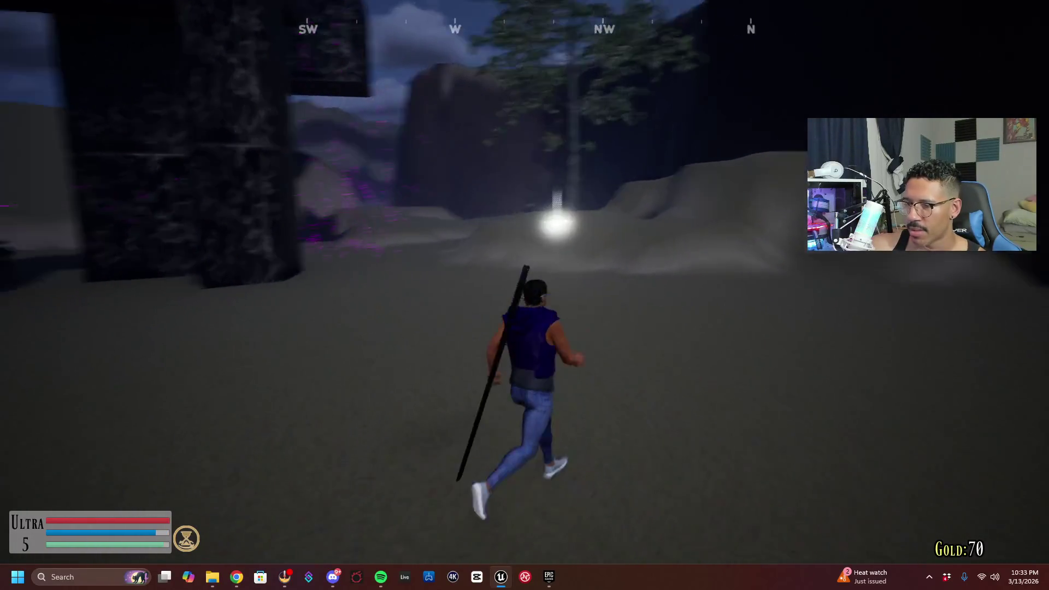
pyautogui.press('w')
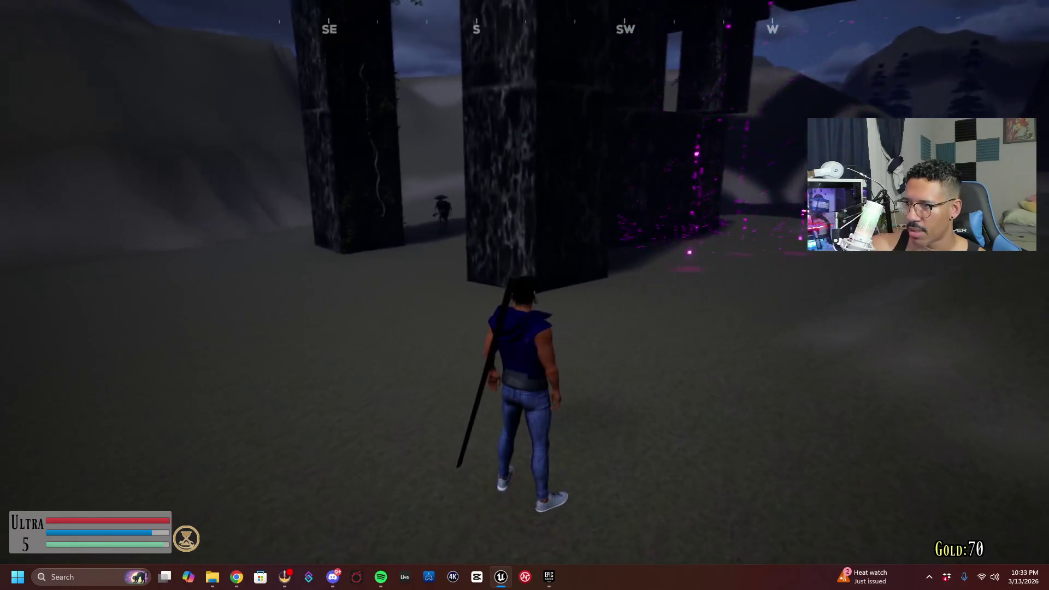
pyautogui.press('w')
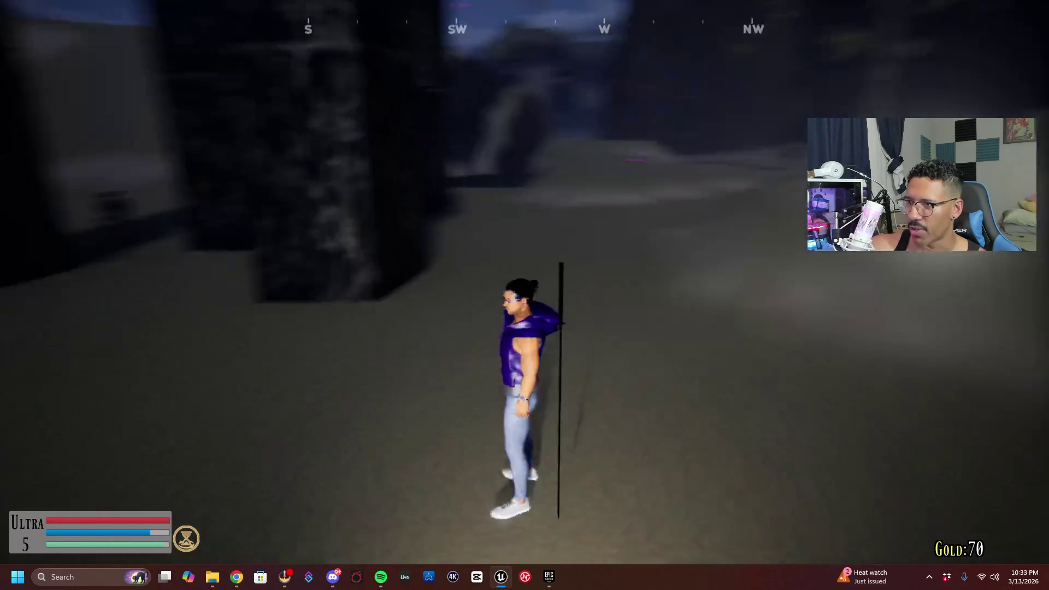
# Defeat the first Undead Samurai, then run over the glowing marker
pyautogui.press('w')
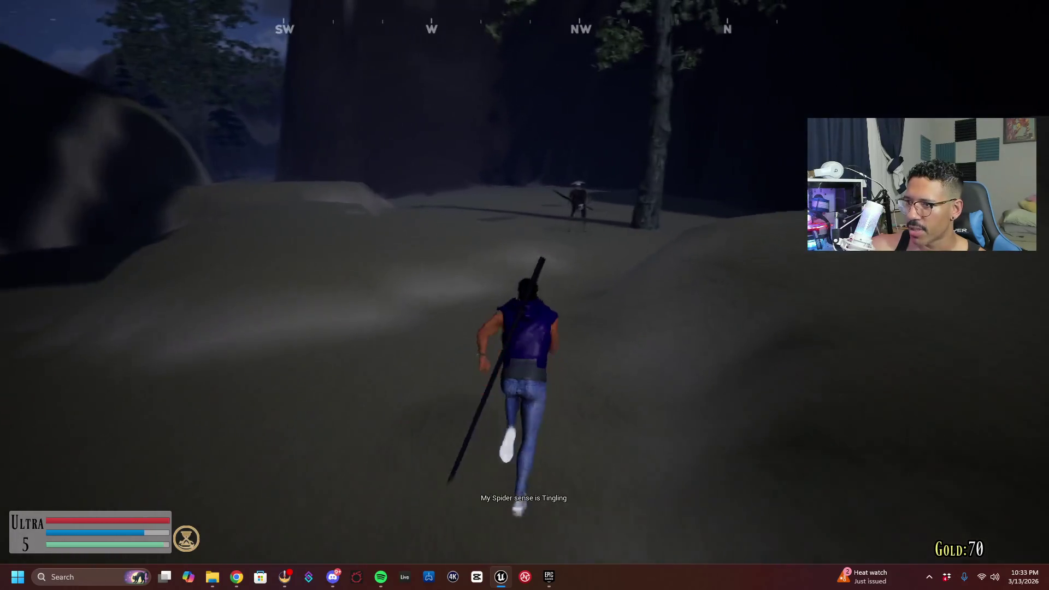
pyautogui.press('w')
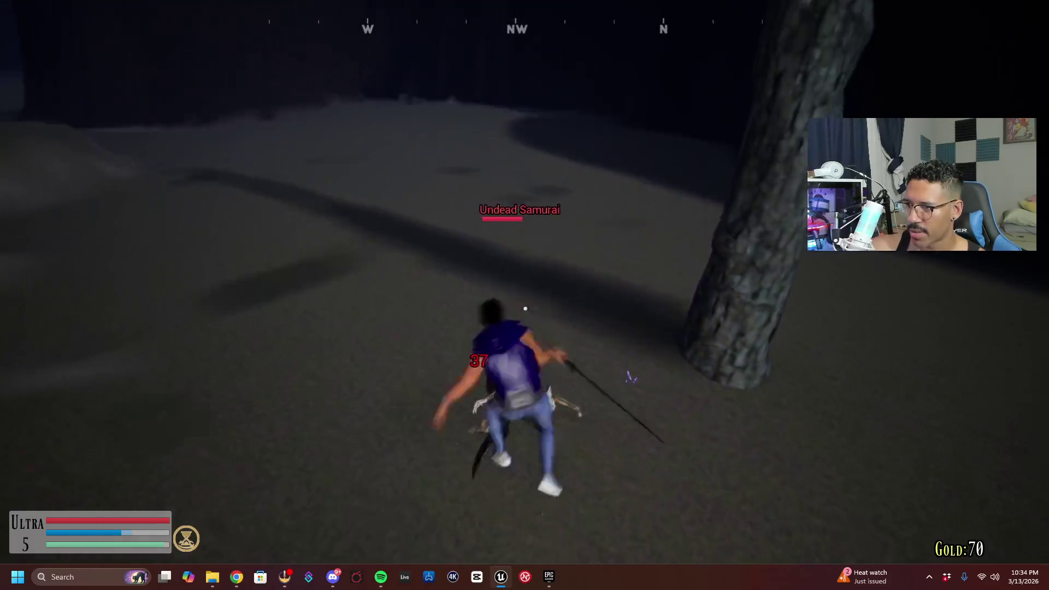
pyautogui.click(524, 295)
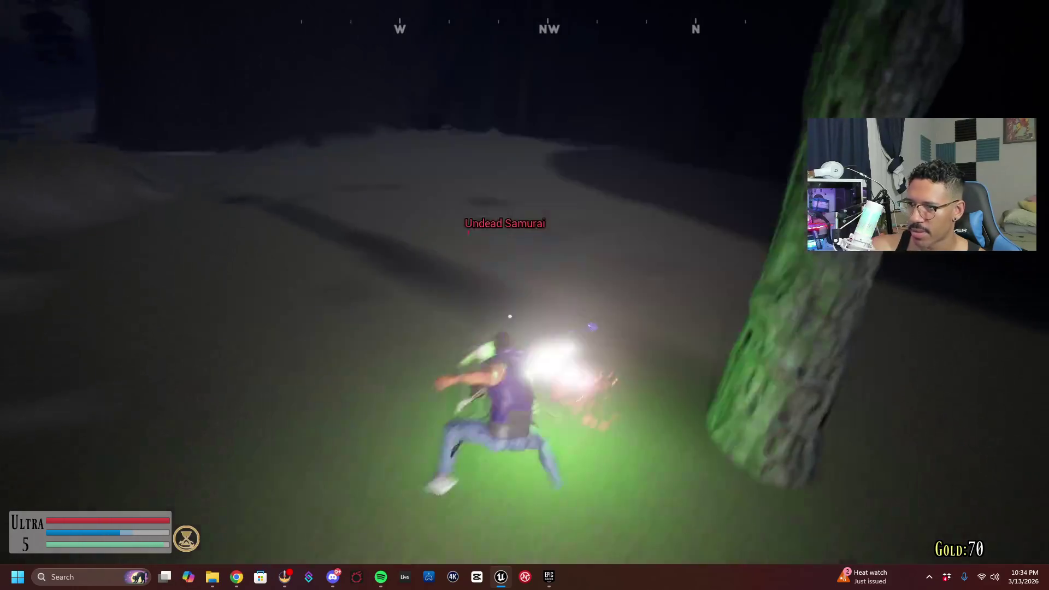
pyautogui.press('w')
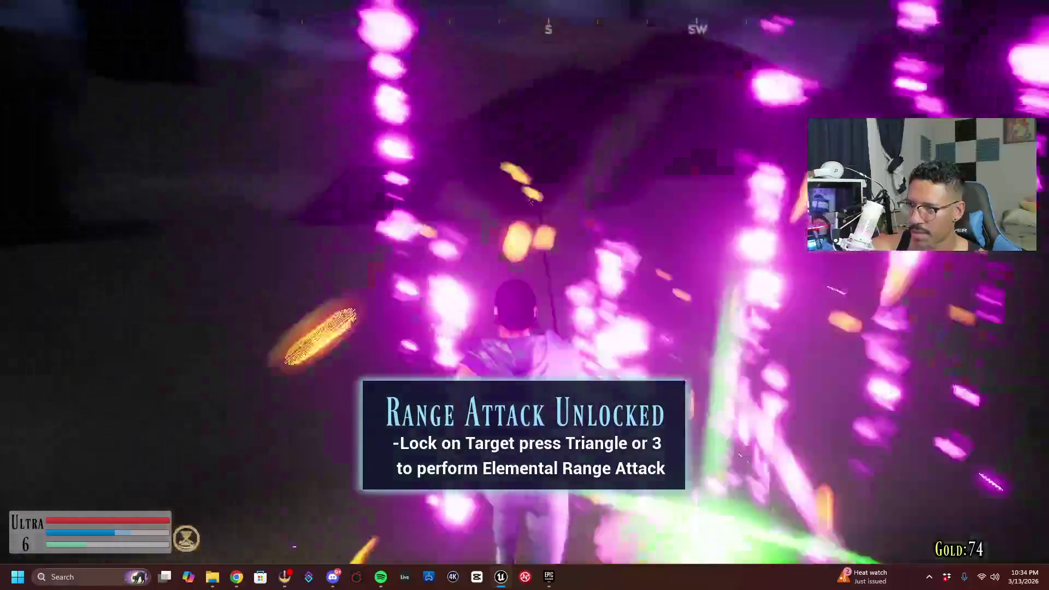
pyautogui.press('w')
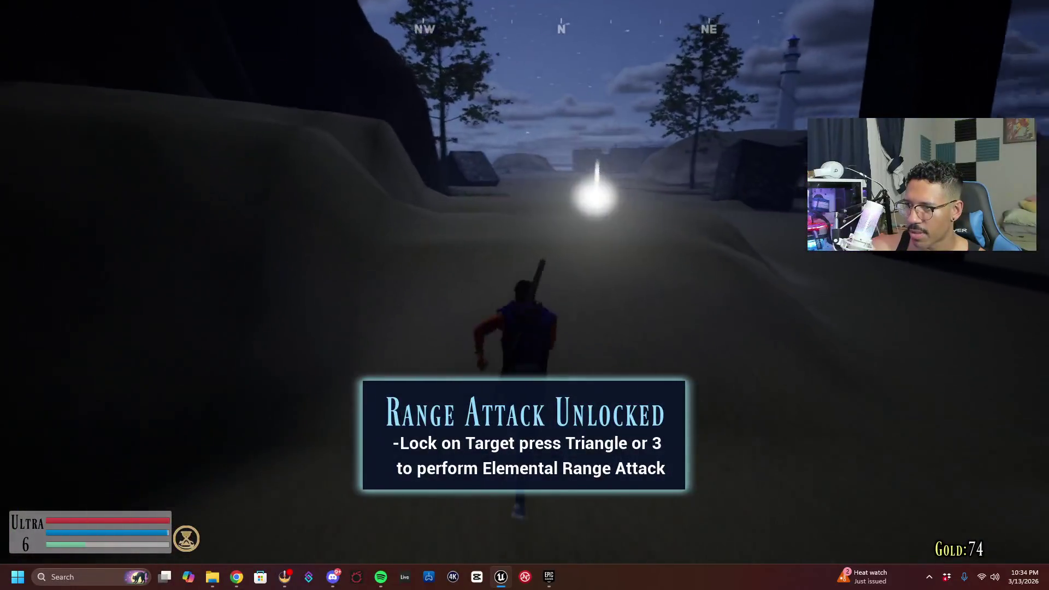
pyautogui.press('w')
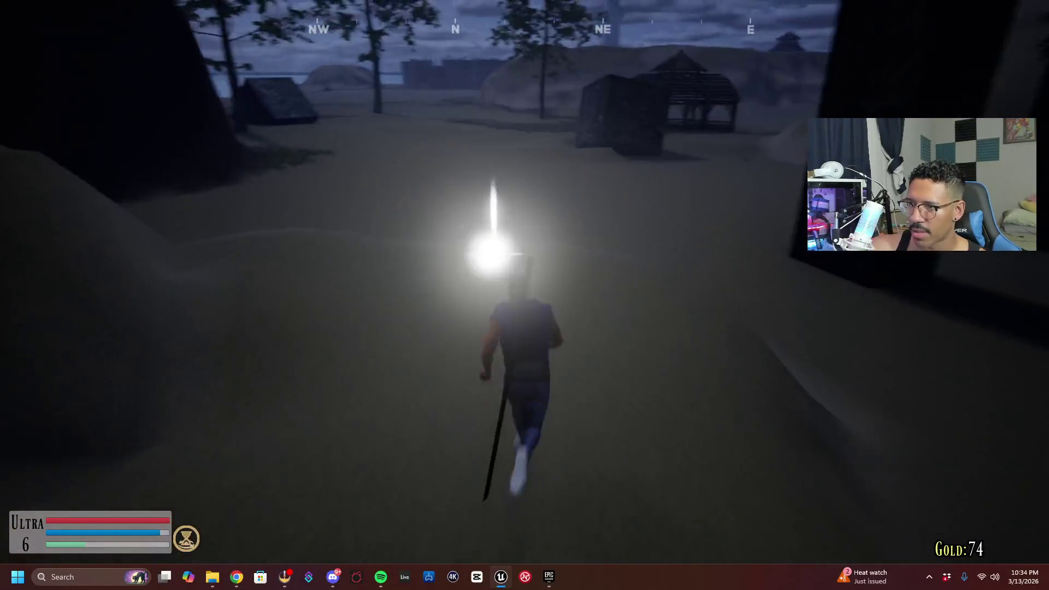
pyautogui.press('w')
pyautogui.press('w')
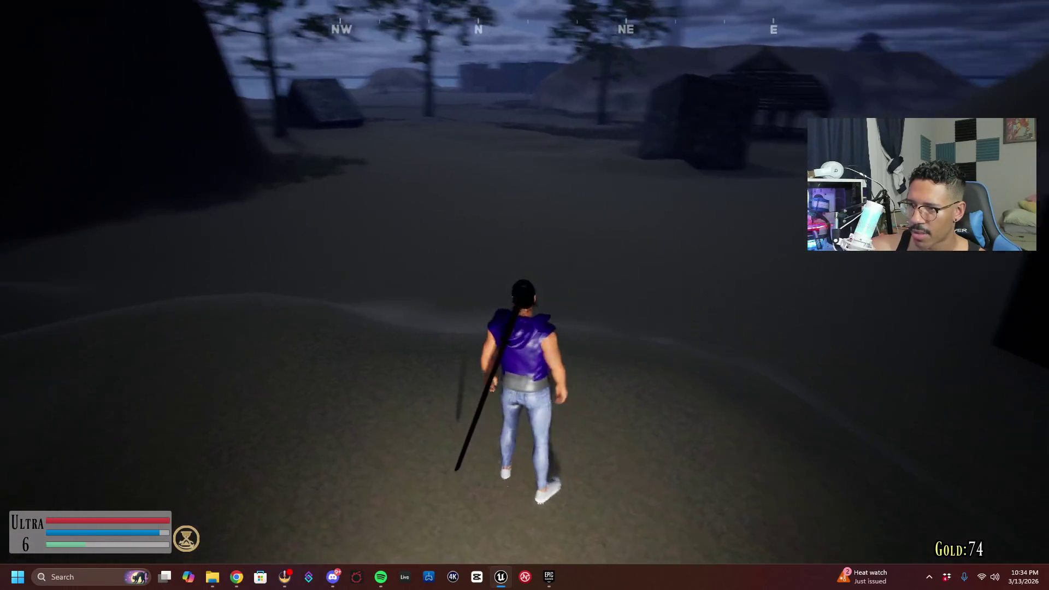
pyautogui.press('w')
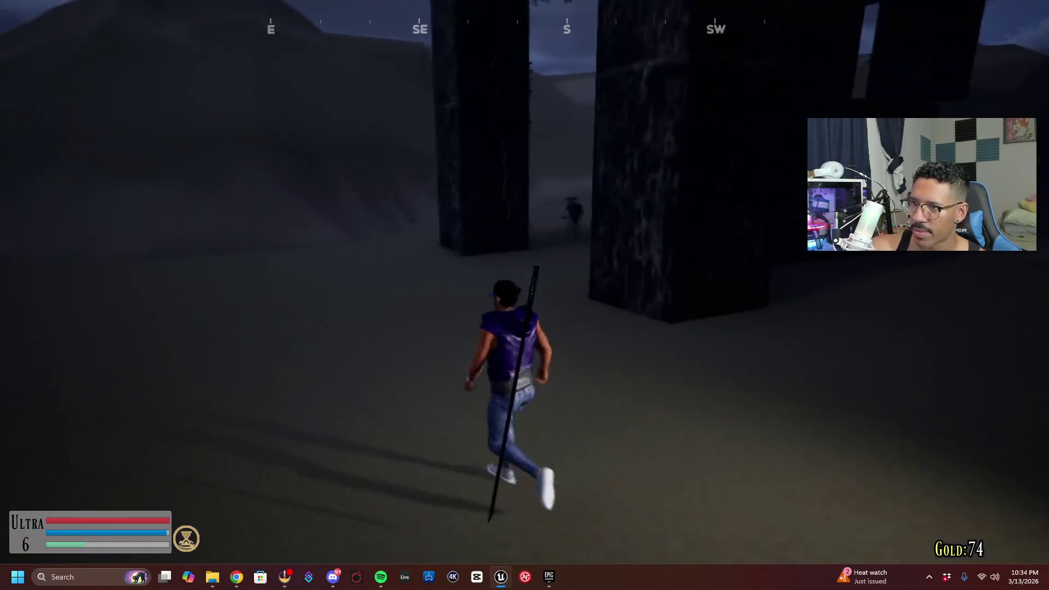
# Defeat the Undead Samurai between the pillars with sword strikes and the burst ability
pyautogui.press('w')
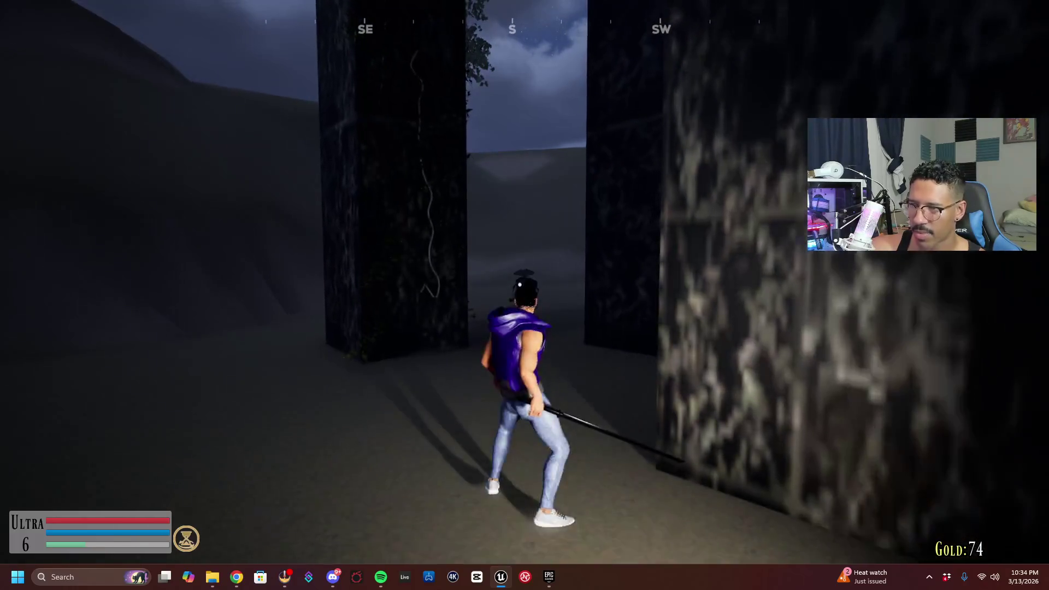
pyautogui.press('w')
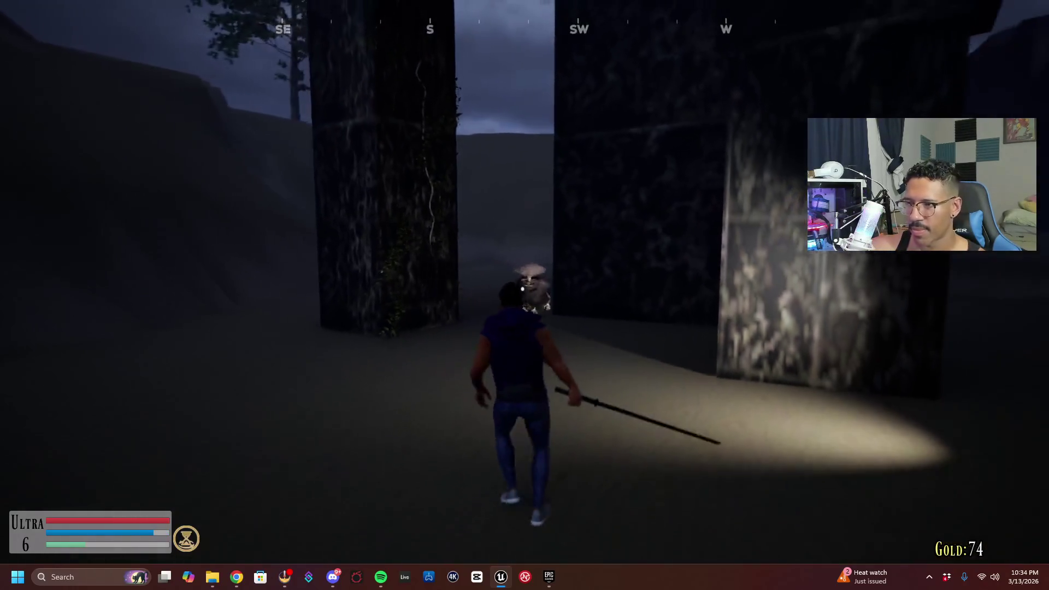
pyautogui.click(518, 289)
pyautogui.click(519, 292)
pyautogui.press('w')
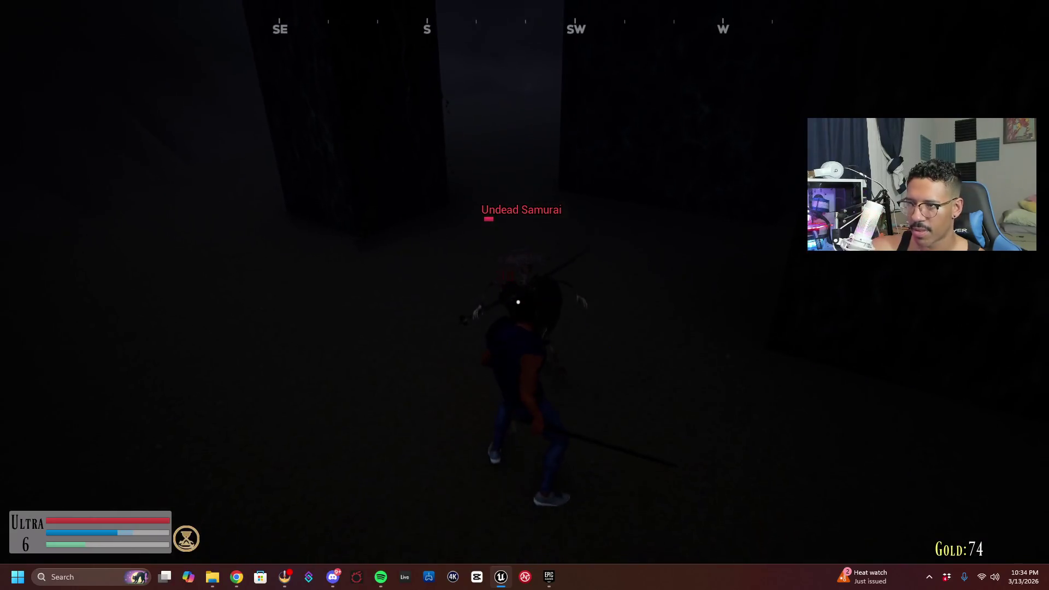
pyautogui.press('e')
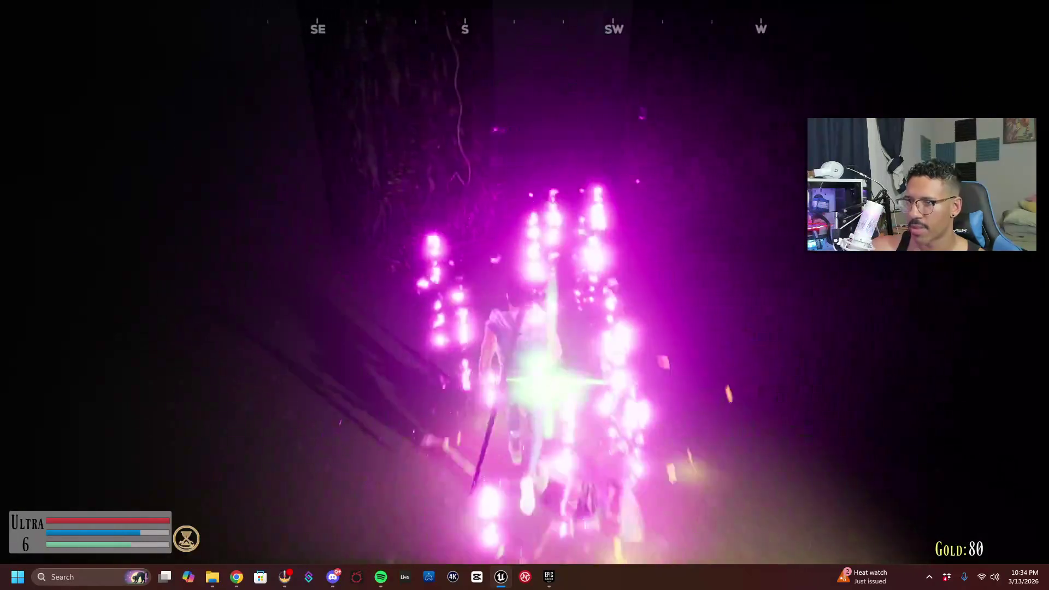
# Run through the dark archway to the vine-covered pillar, back off, and stop the playtest
pyautogui.press('w')
pyautogui.press('w')
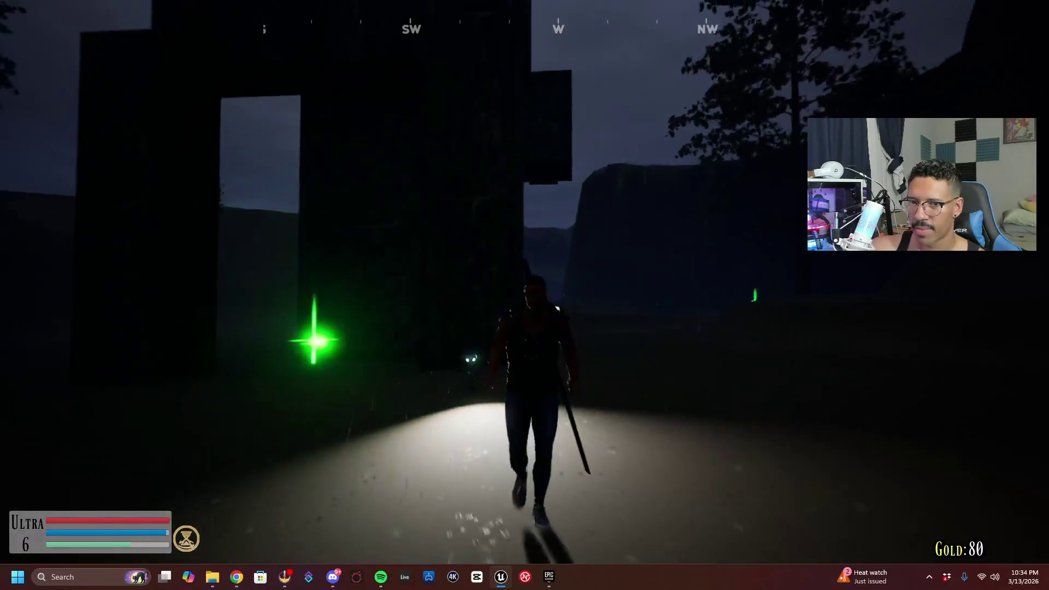
pyautogui.press('w')
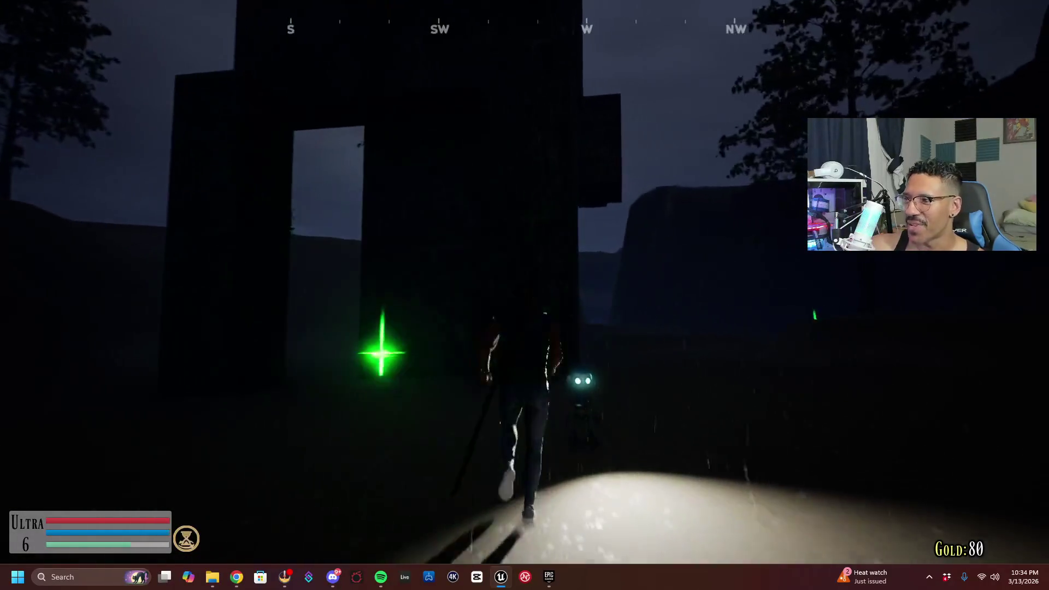
pyautogui.press('w')
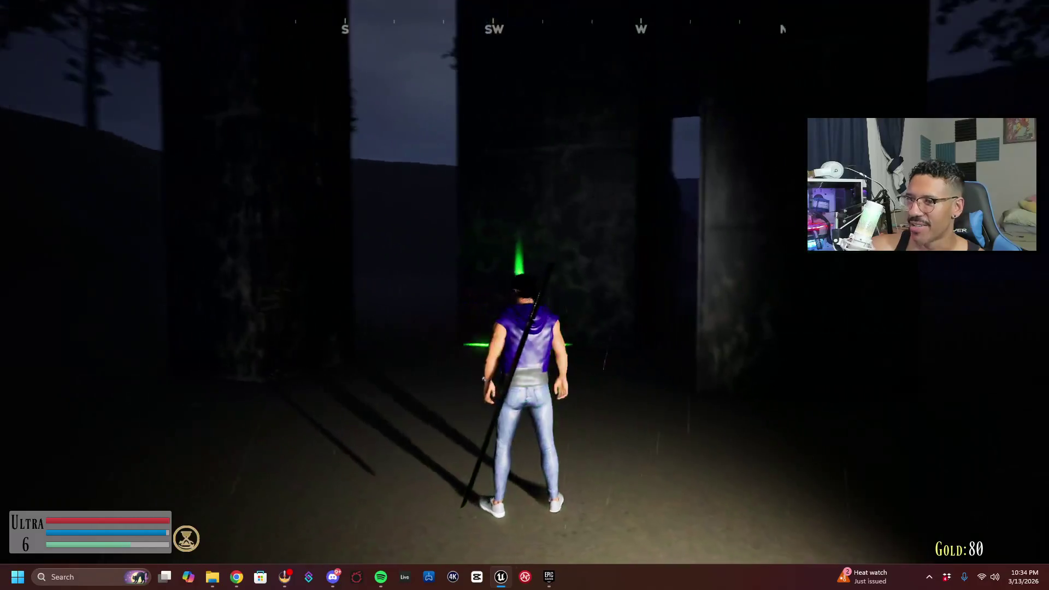
pyautogui.press('w')
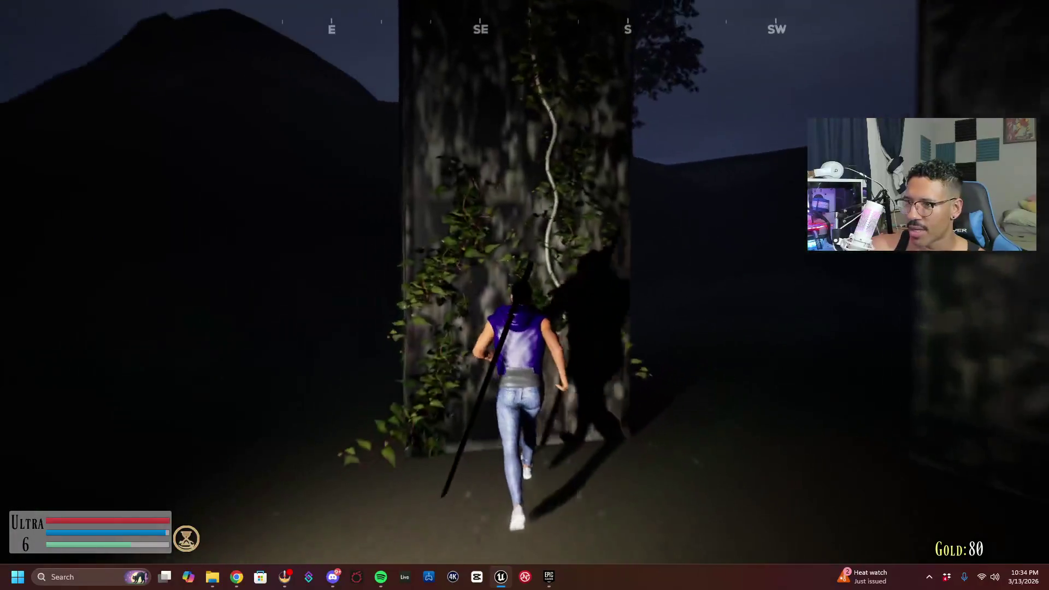
pyautogui.press('s')
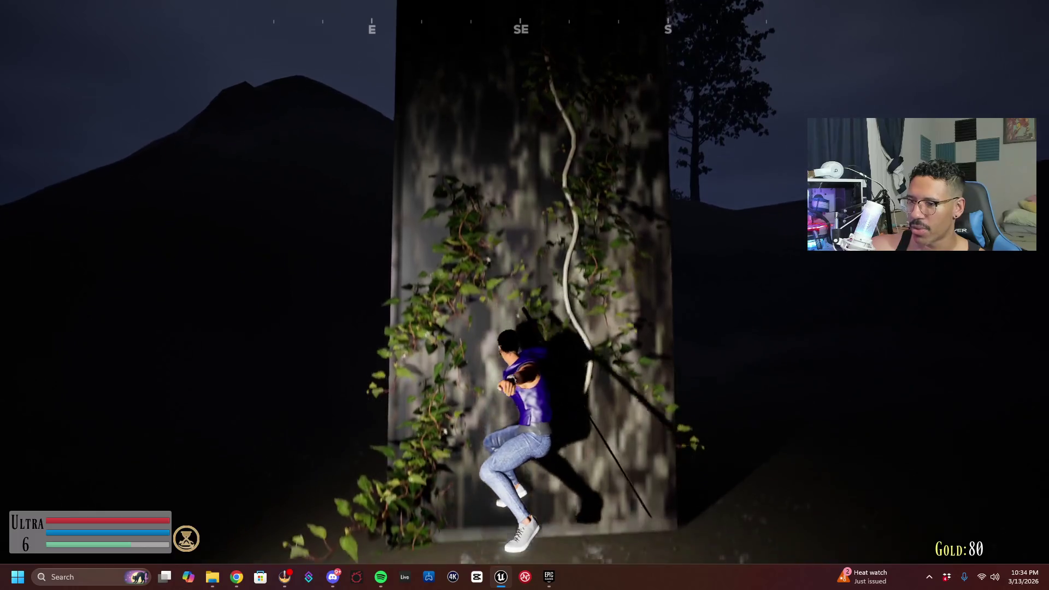
pyautogui.press('s')
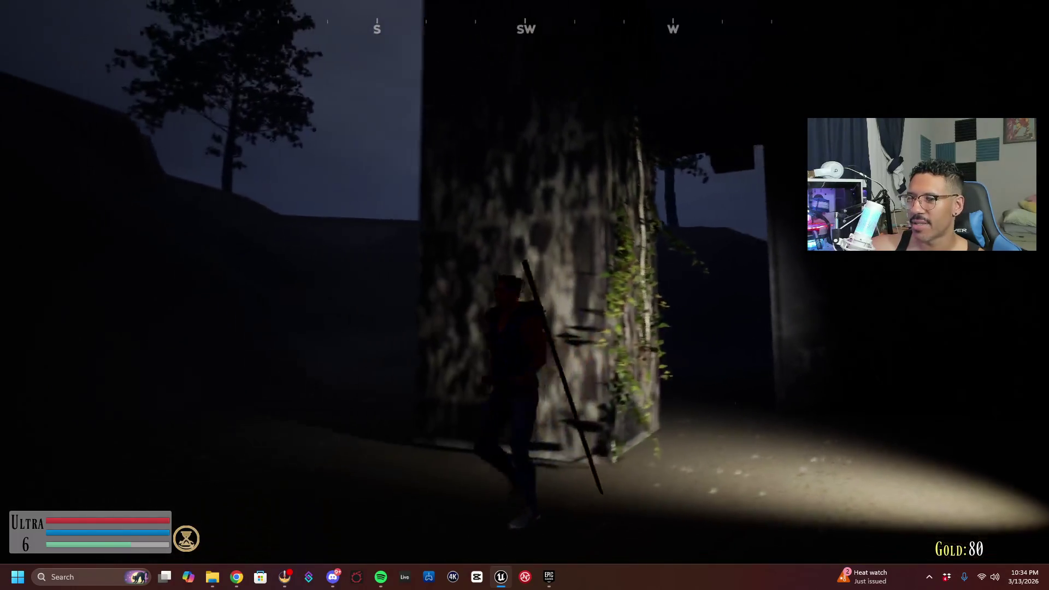
pyautogui.press('Escape')
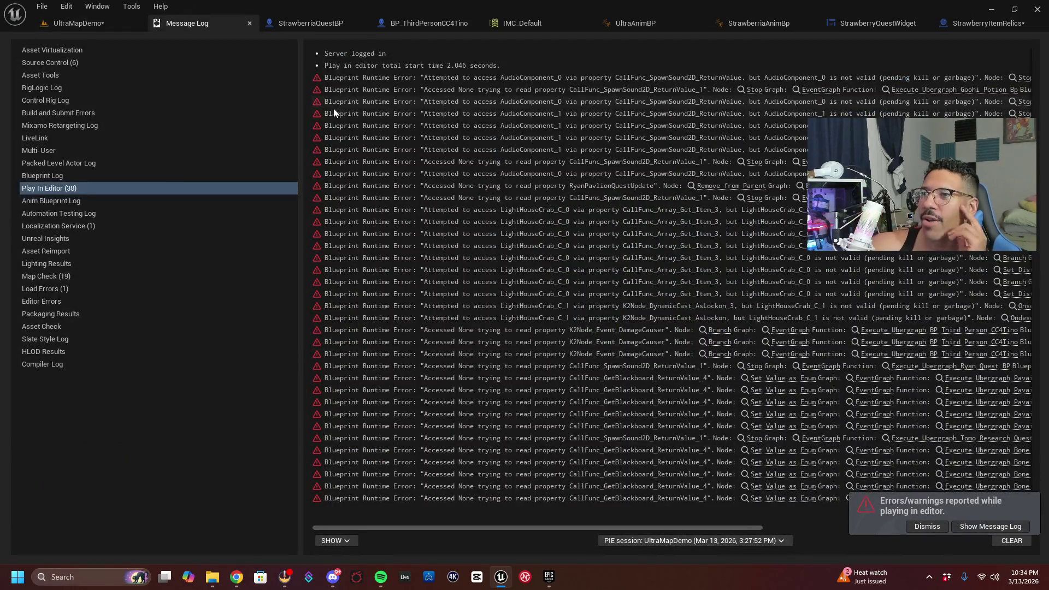
# Break the IA_Descend and Left Ctrl links in BP_ThirdPersonCC4Tino, then browse to its Ultra_Char mesh
pyautogui.click(428, 27)
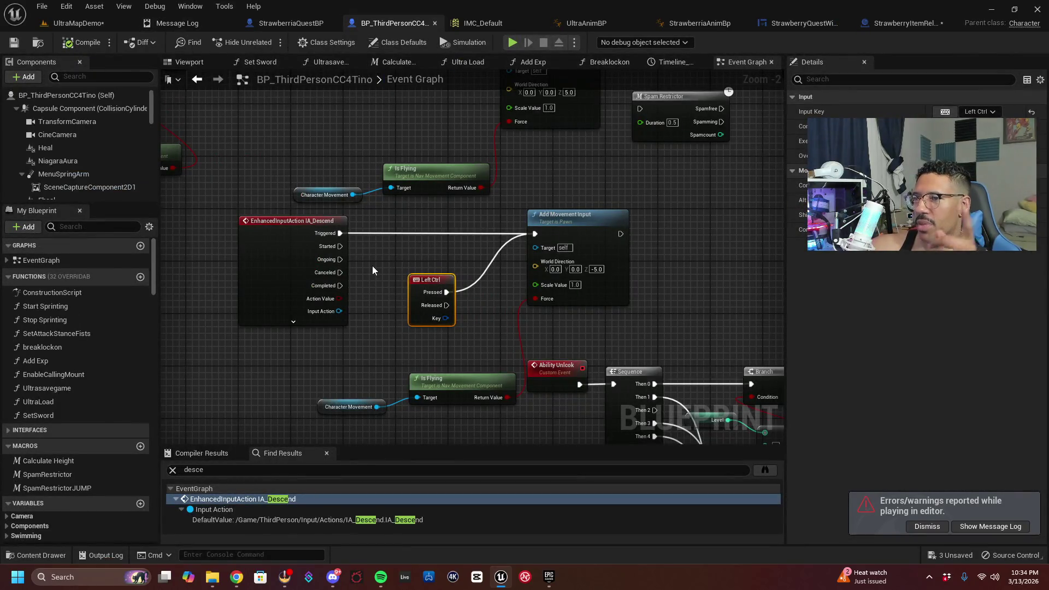
pyautogui.rightClick(340, 233)
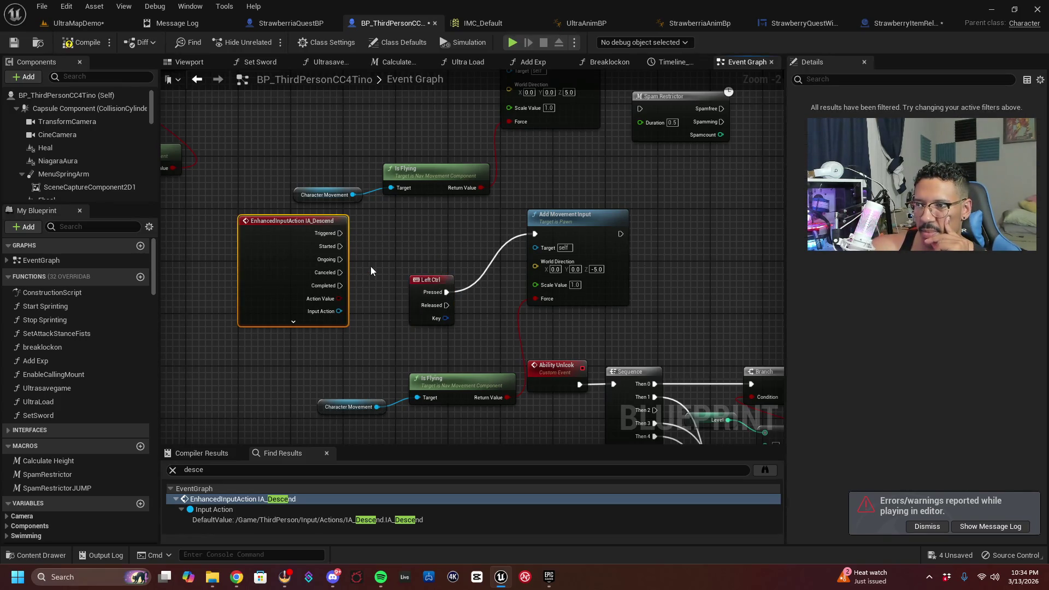
pyautogui.rightClick(445, 289)
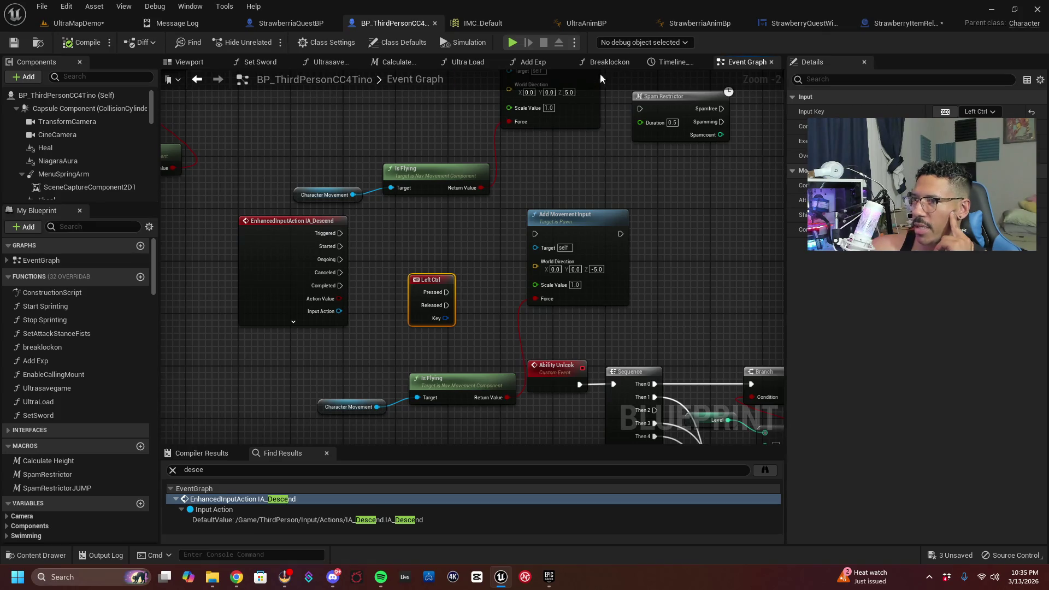
pyautogui.click(67, 96)
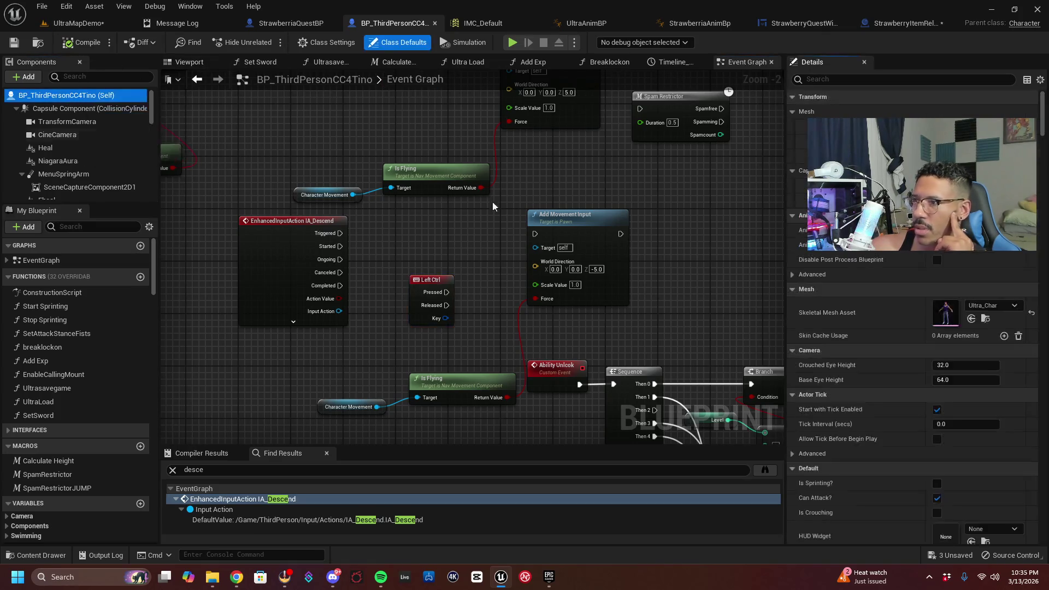
pyautogui.click(985, 319)
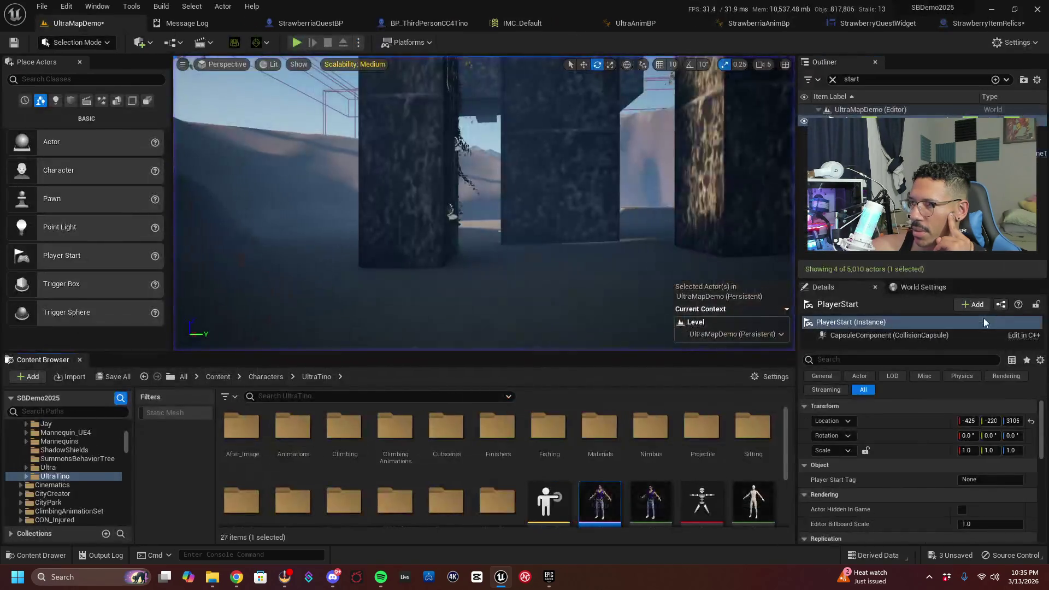
# Inspect the Ultra_Char mesh, then locate the character's animation blueprint asset
pyautogui.doubleClick(614, 510)
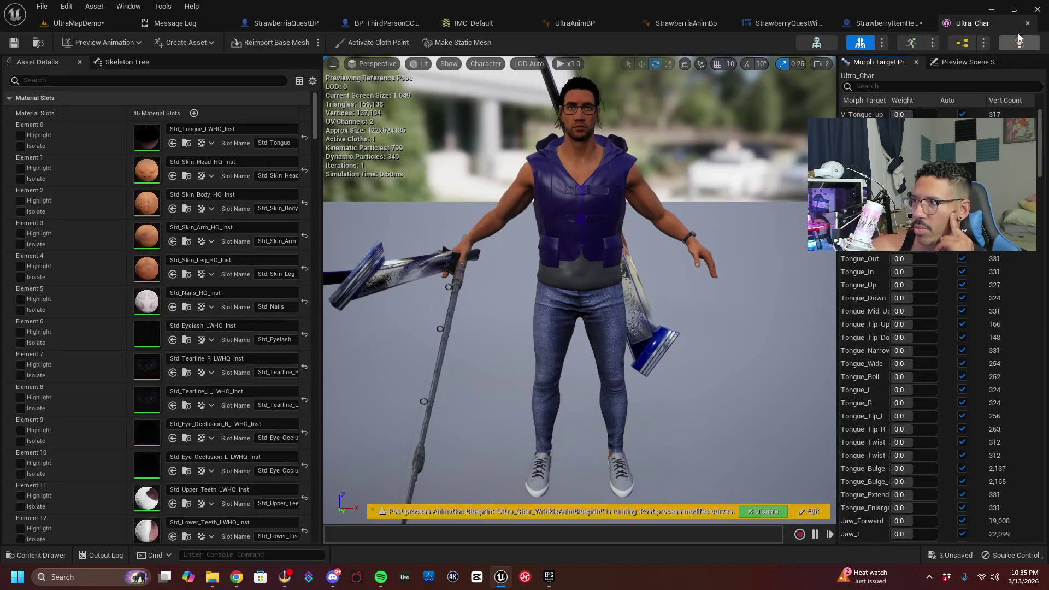
pyautogui.click(1027, 24)
pyautogui.click(89, 25)
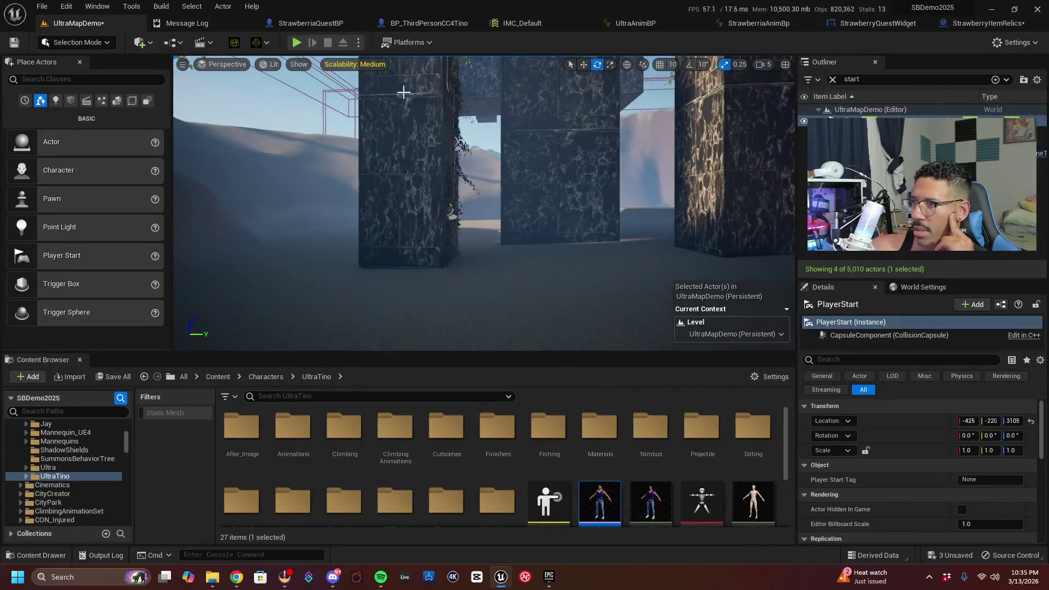
pyautogui.click(420, 23)
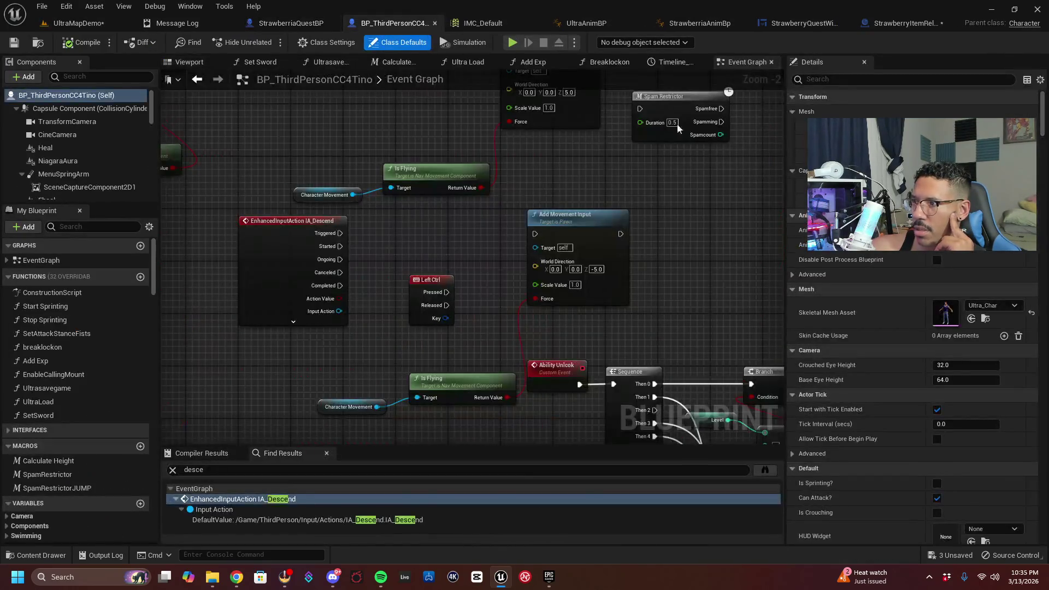
pyautogui.click(1005, 250)
# In UltraAnimBP, wire the IsClimbing setter straight into Move Up/Down, bypassing IsFlying, then replay the level
pyautogui.doubleClick(588, 424)
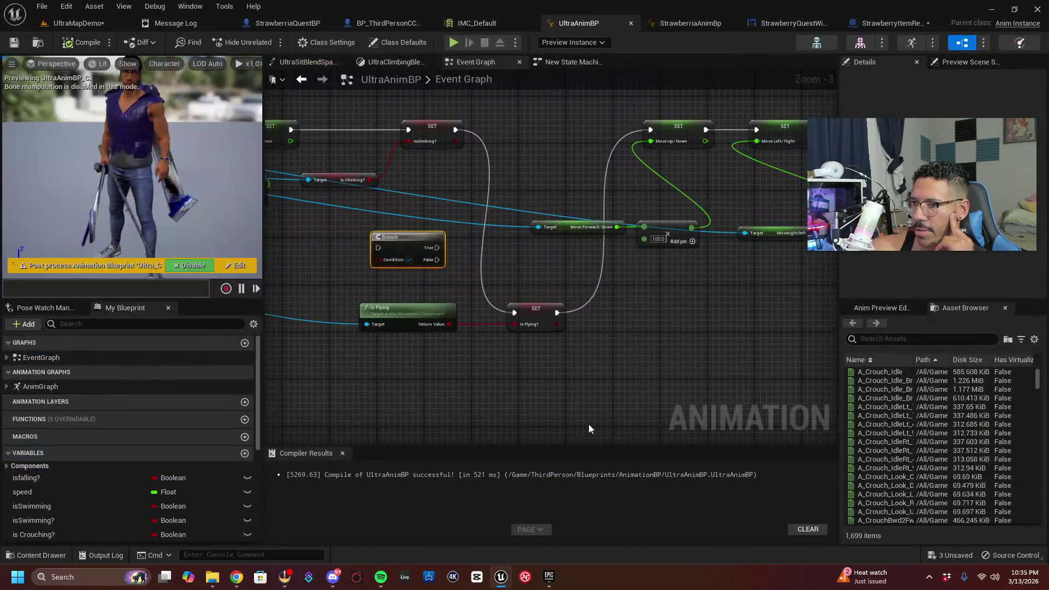
pyautogui.moveTo(663, 354); pyautogui.dragTo(661, 375)
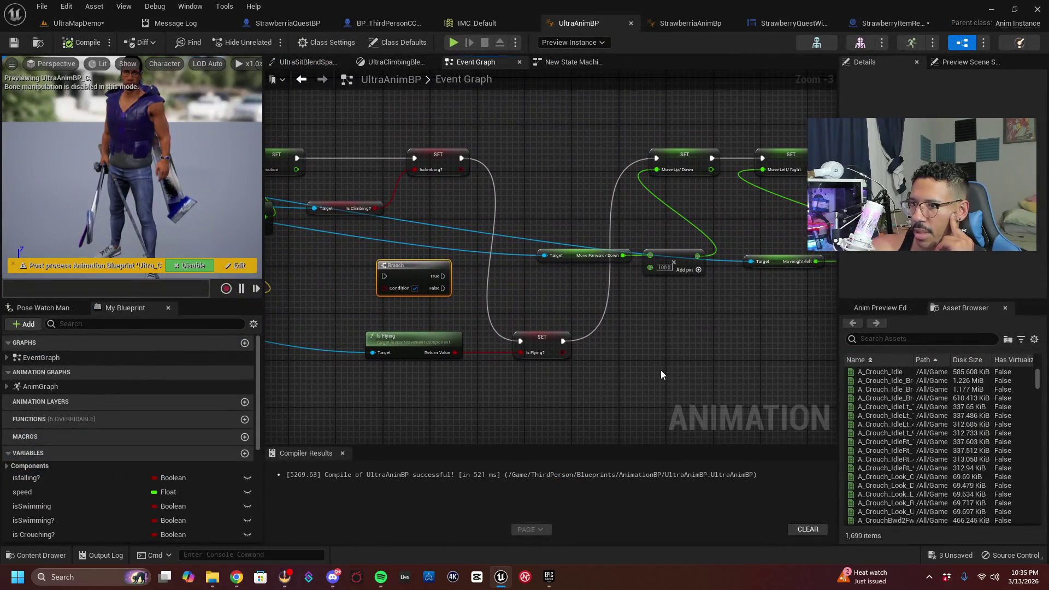
pyautogui.rightClick(519, 341)
pyautogui.click(547, 375)
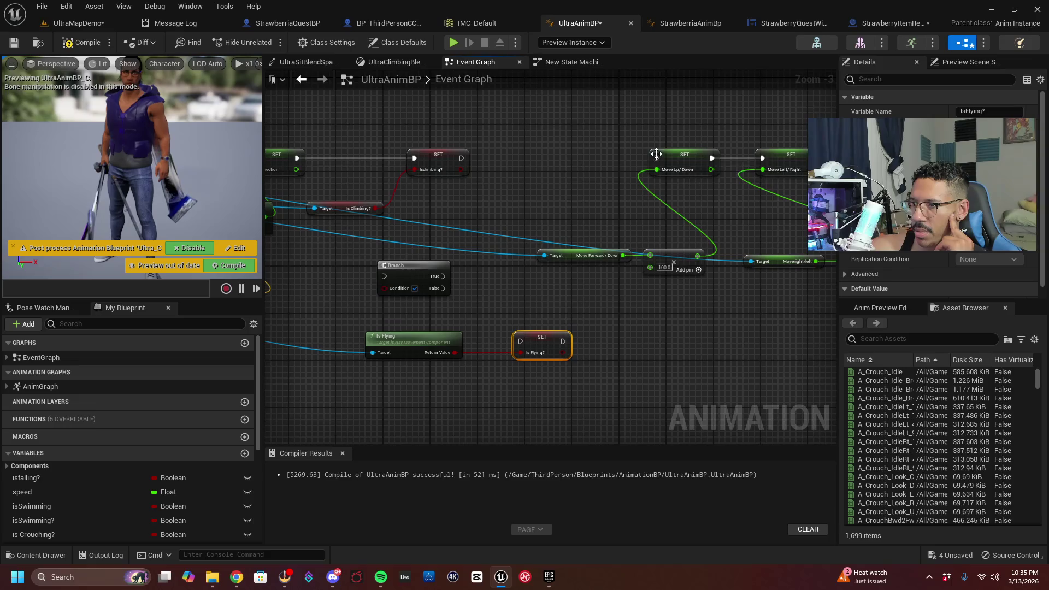
pyautogui.moveTo(465, 159); pyautogui.dragTo(463, 159)
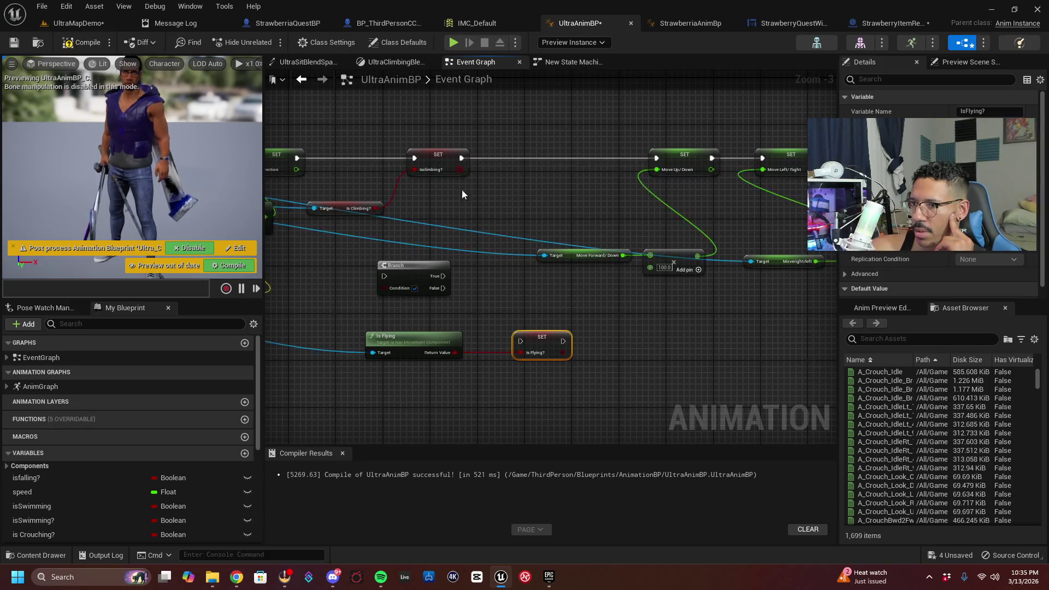
pyautogui.moveTo(384, 357)
pyautogui.mouseDown()
pyautogui.moveTo(506, 336)
pyautogui.moveTo(529, 320)
pyautogui.mouseUp()
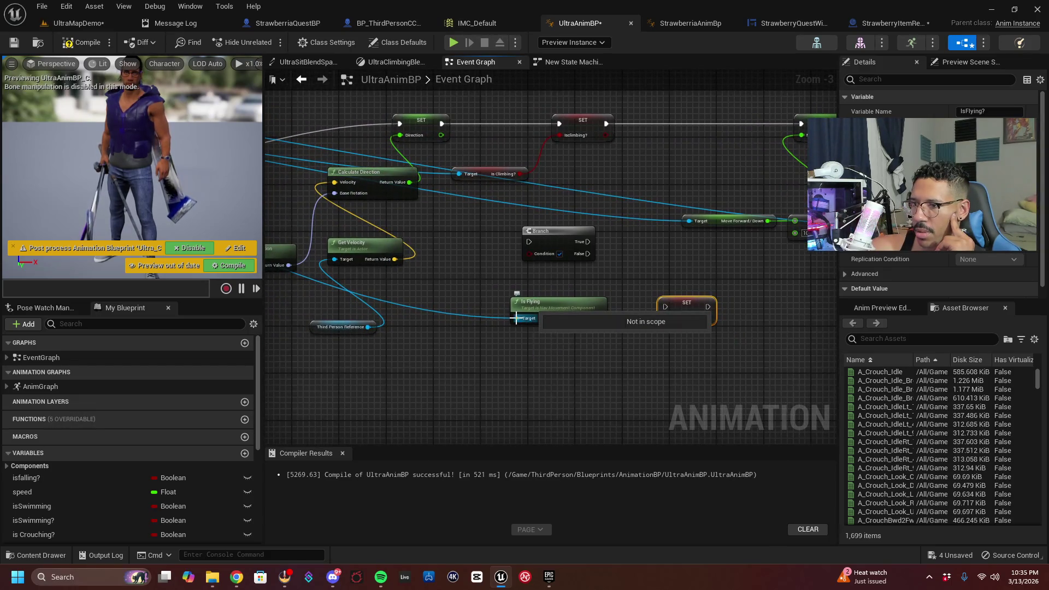
pyautogui.rightClick(516, 318)
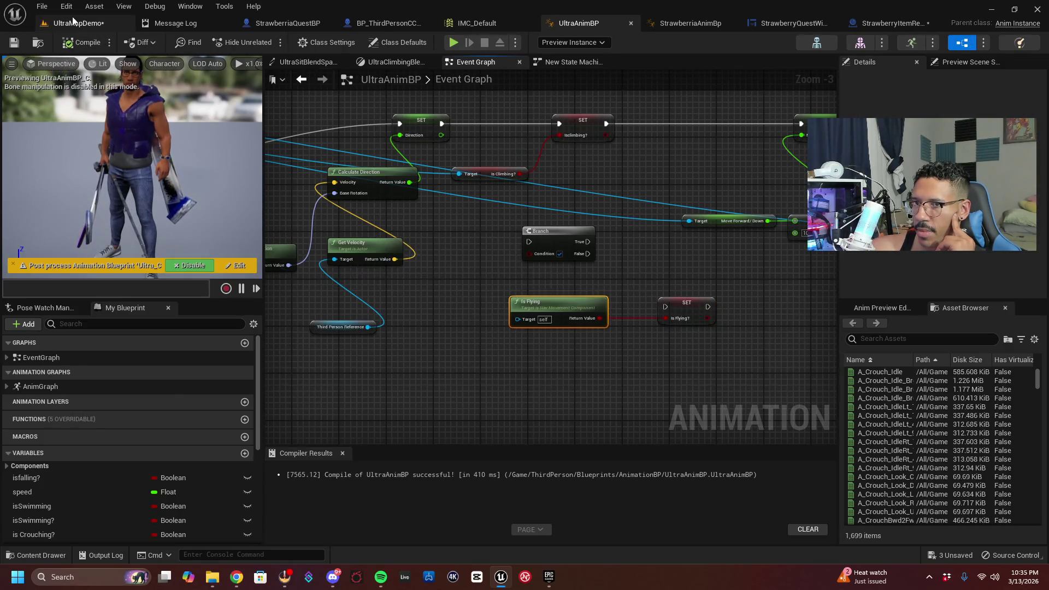
pyautogui.click(75, 22)
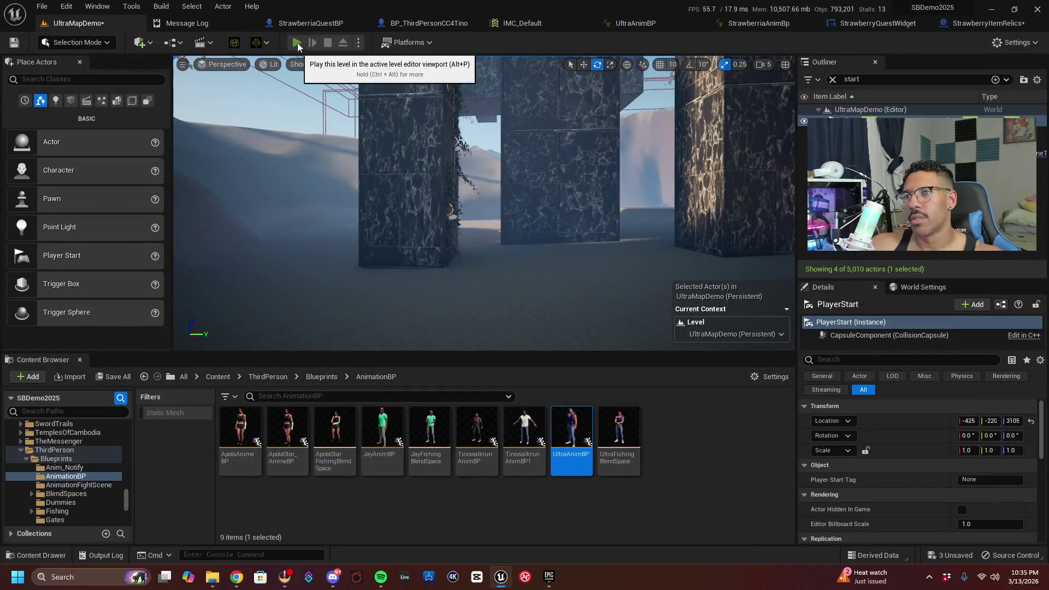
pyautogui.click(298, 51)
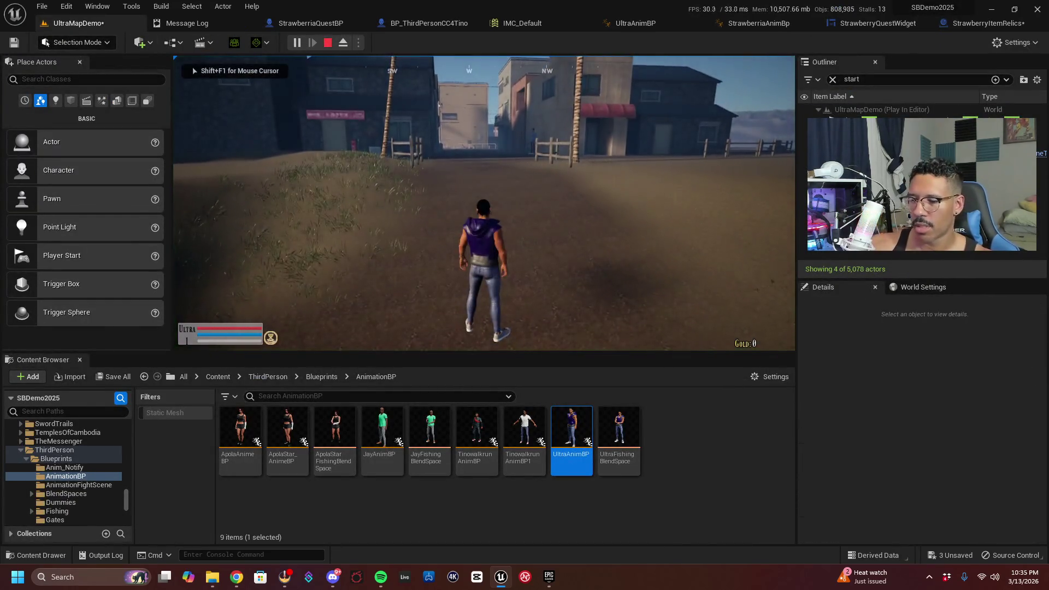
# Run the fullscreen playtest character through town and leap over the fence
pyautogui.press('F11')
pyautogui.click(524, 295)
pyautogui.press('w')
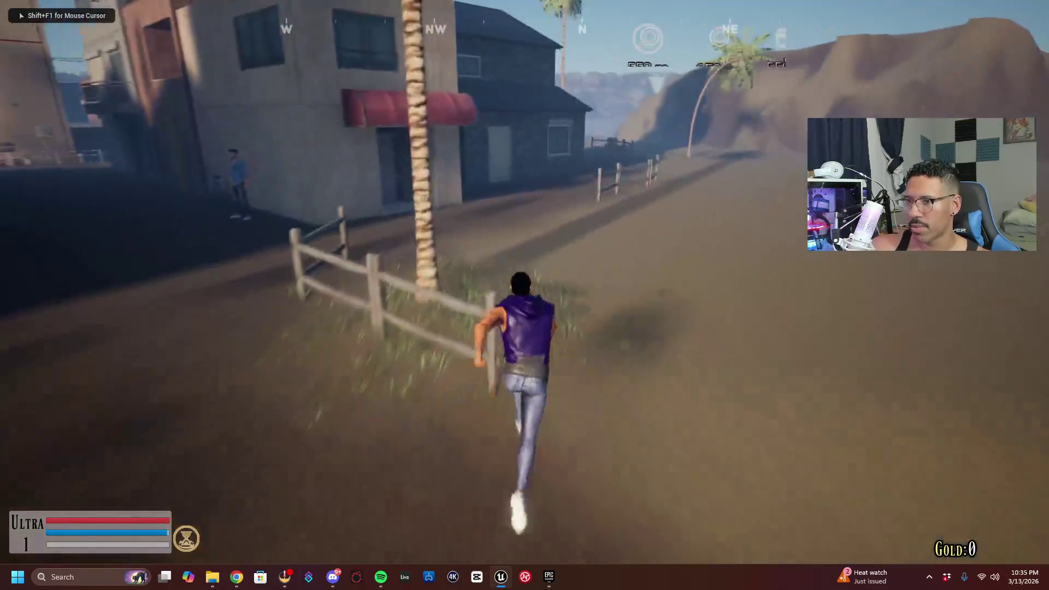
pyautogui.press('space')
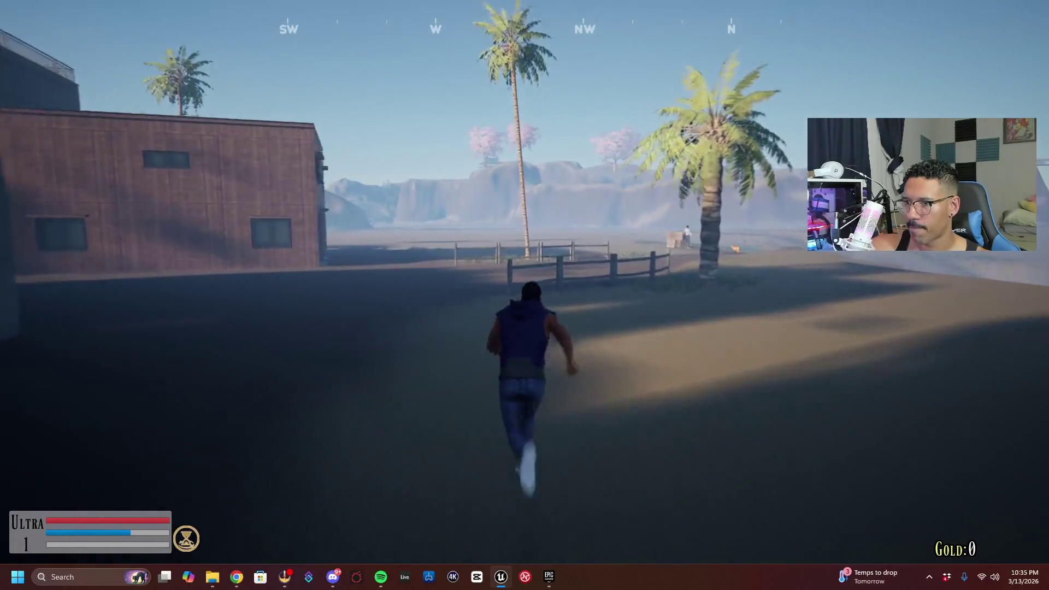
pyautogui.press('space')
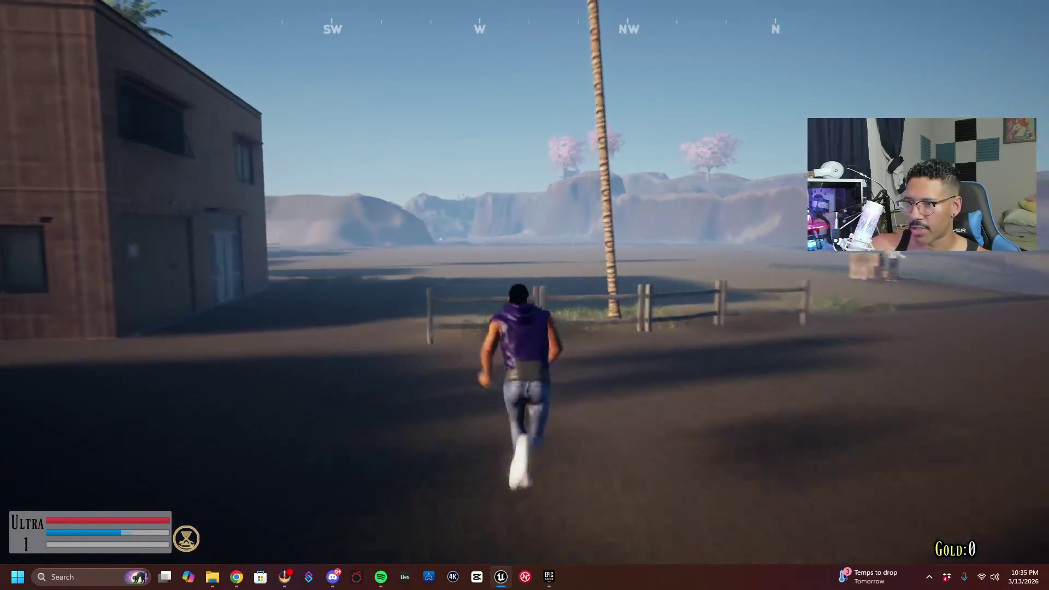
pyautogui.press('space')
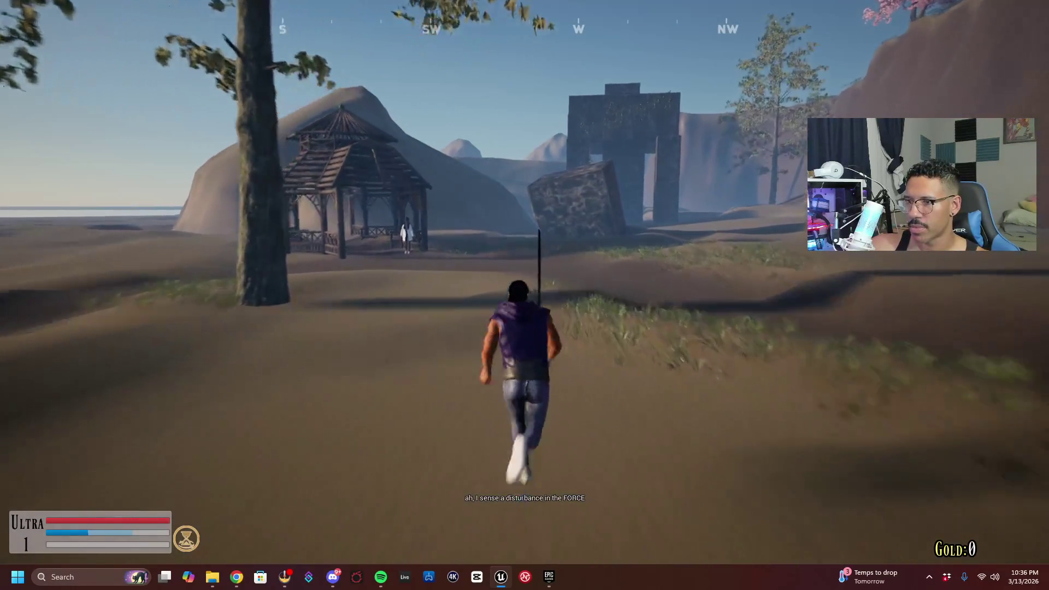
# Pick up the Enma sword and equip it from the inventory
pyautogui.press('e')
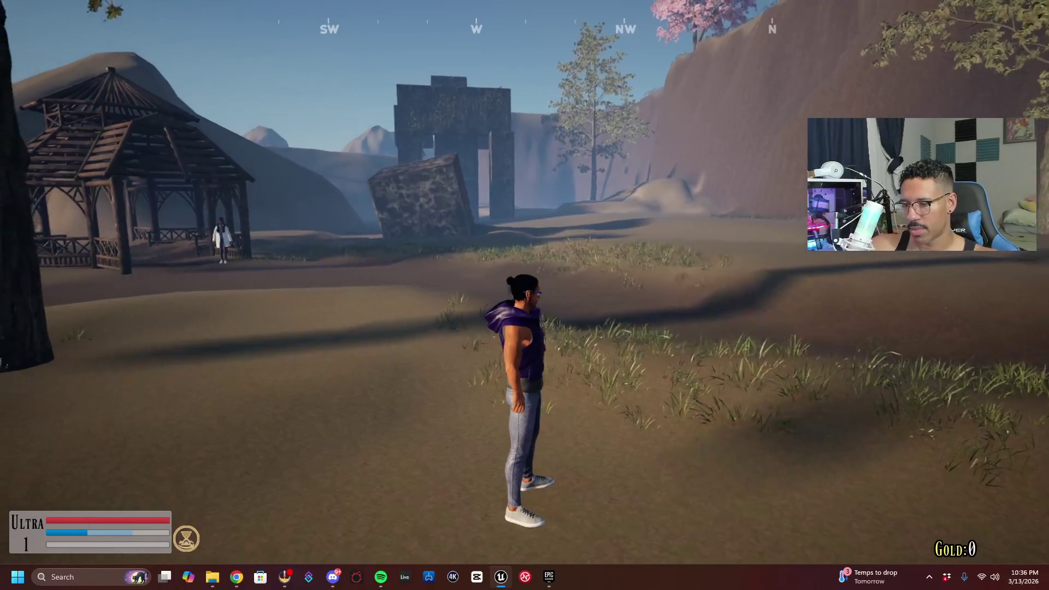
pyautogui.press('Tab')
pyautogui.click(94, 363)
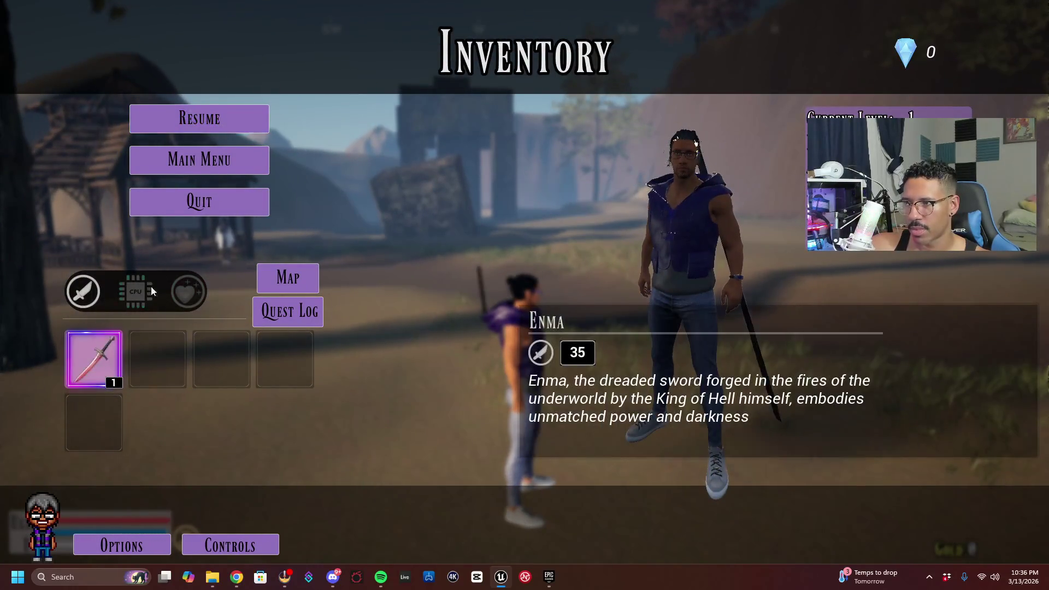
# Resume play, talk to the gazebo NPC and accept the Relic Recovery quest
pyautogui.click(244, 120)
pyautogui.press('w')
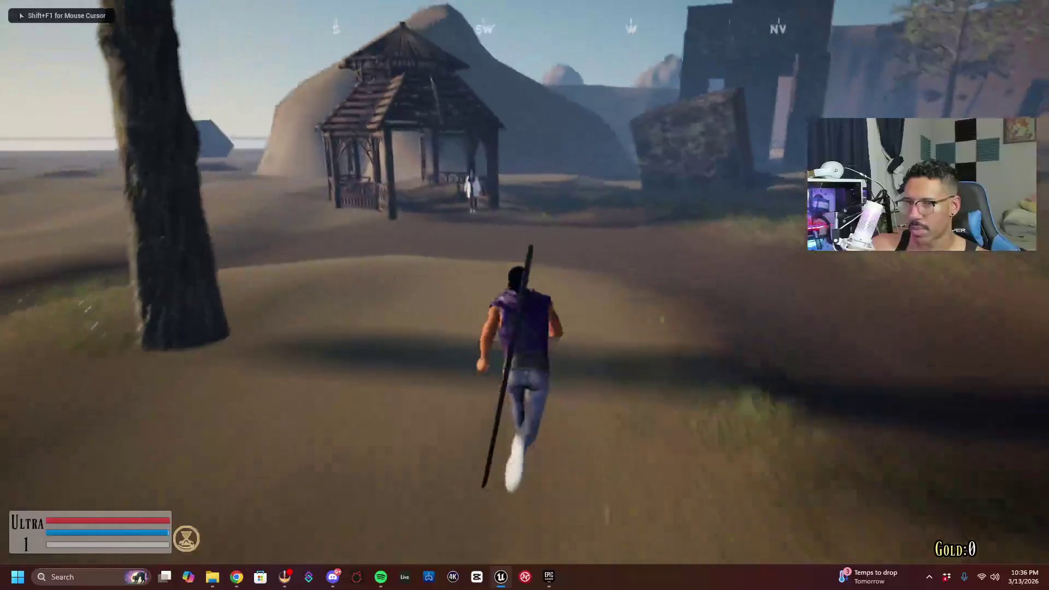
pyautogui.press('e')
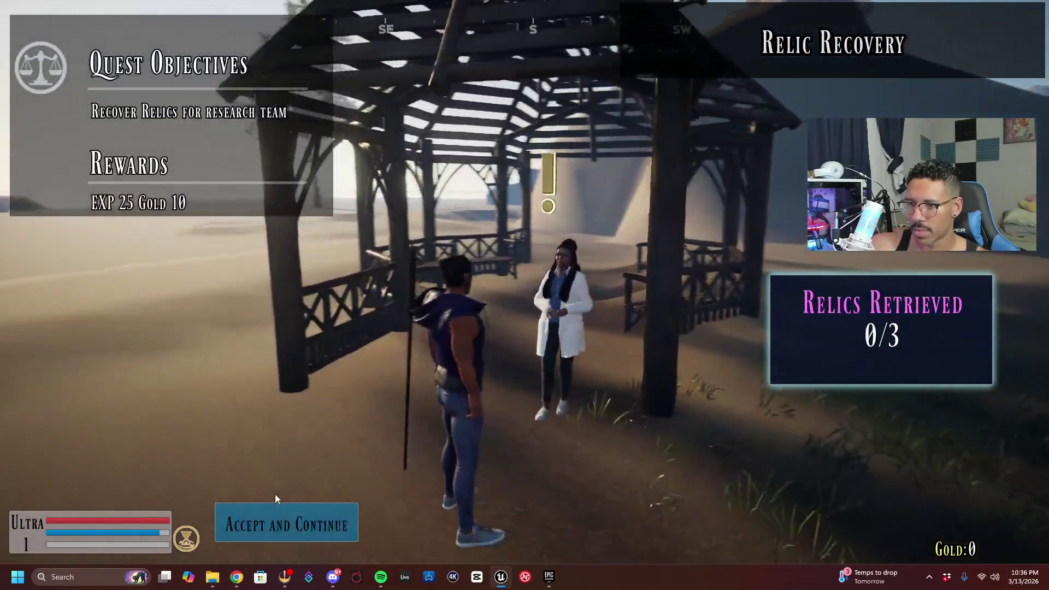
pyautogui.click(276, 522)
# Run past the stone archway and pillars and defeat the first Undead Samurai
pyautogui.press('w')
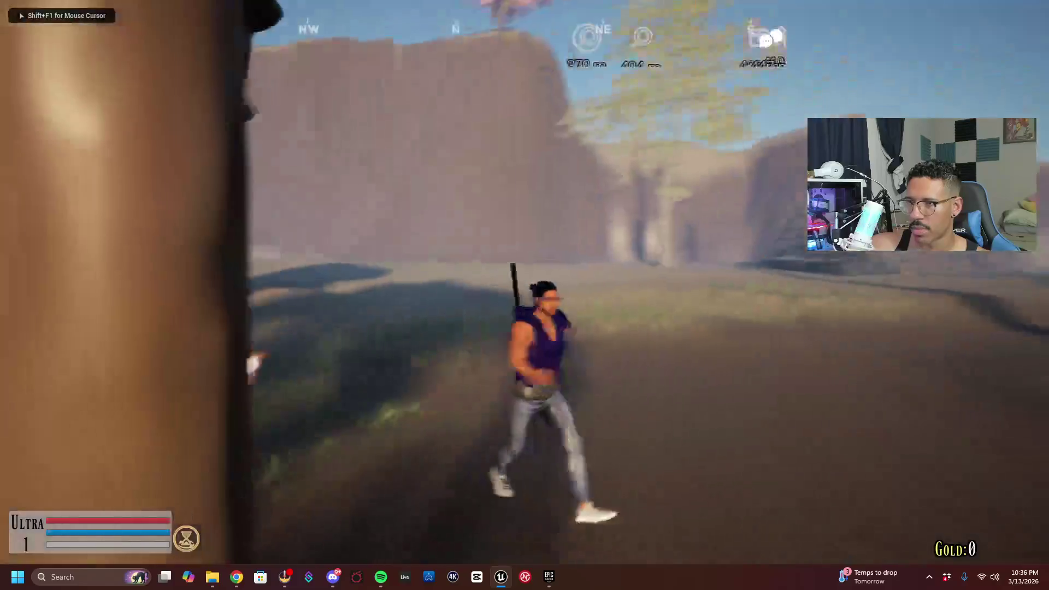
pyautogui.press('w')
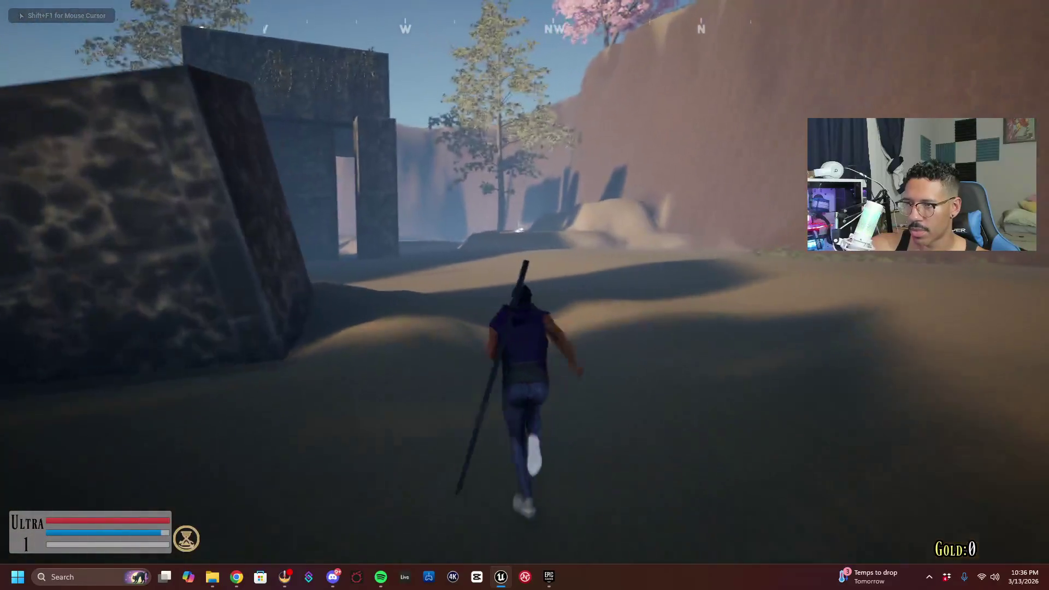
pyautogui.press('w')
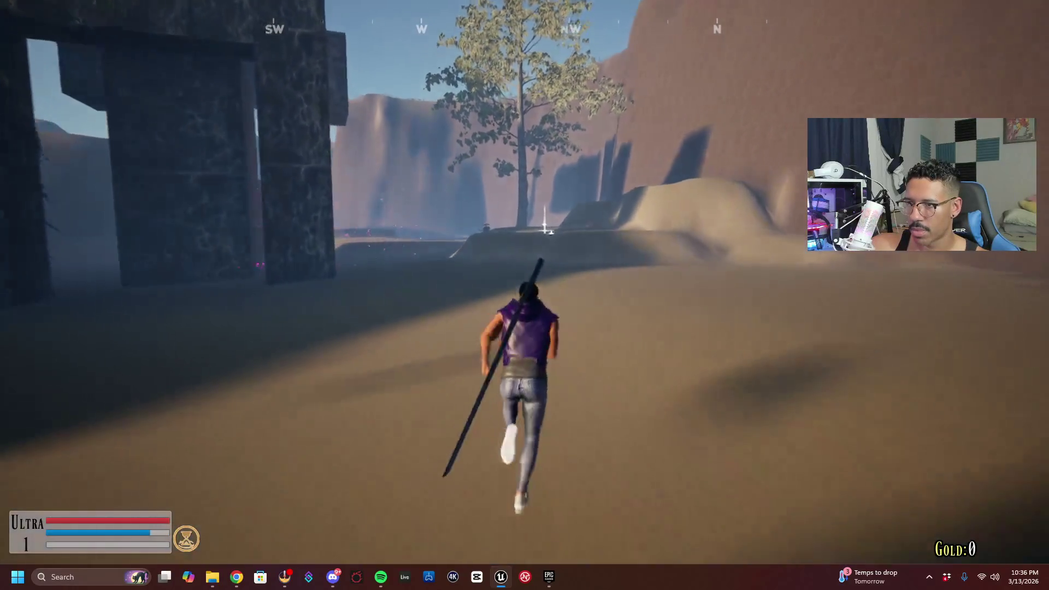
pyautogui.press('w')
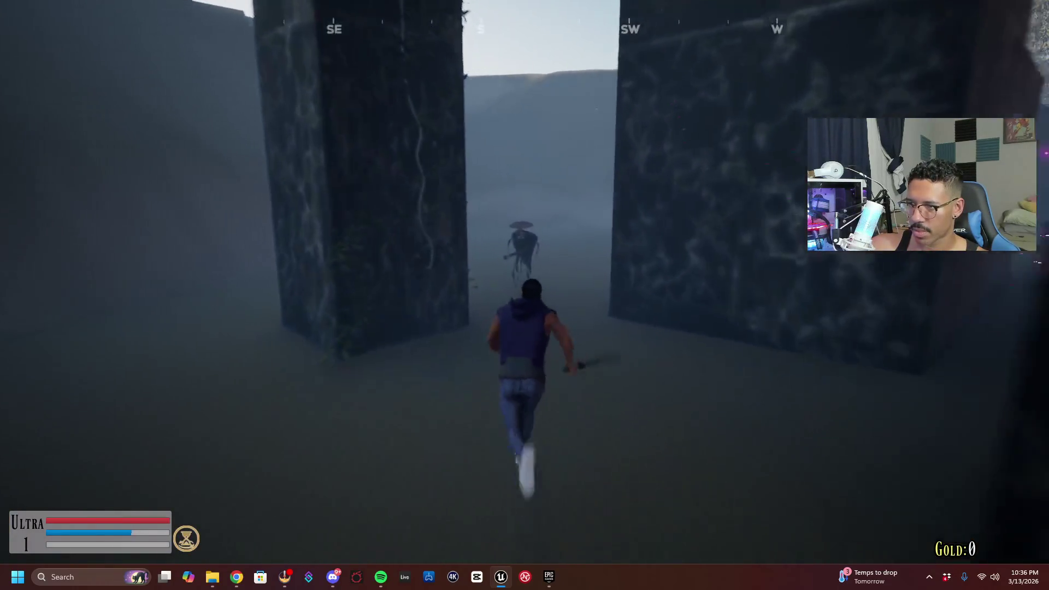
pyautogui.press('w')
pyautogui.click(524, 295)
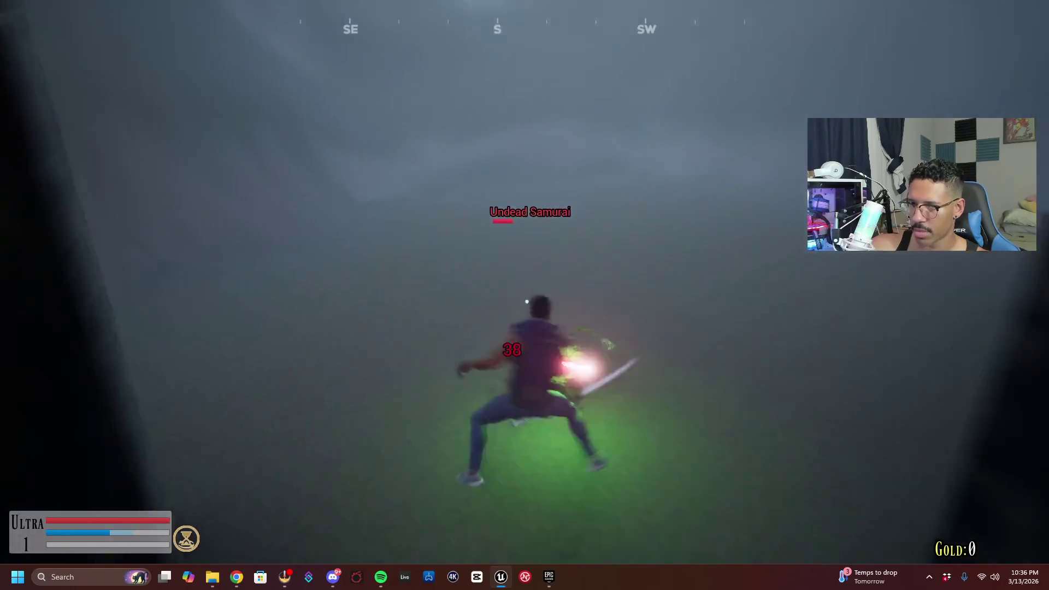
pyautogui.click(525, 295)
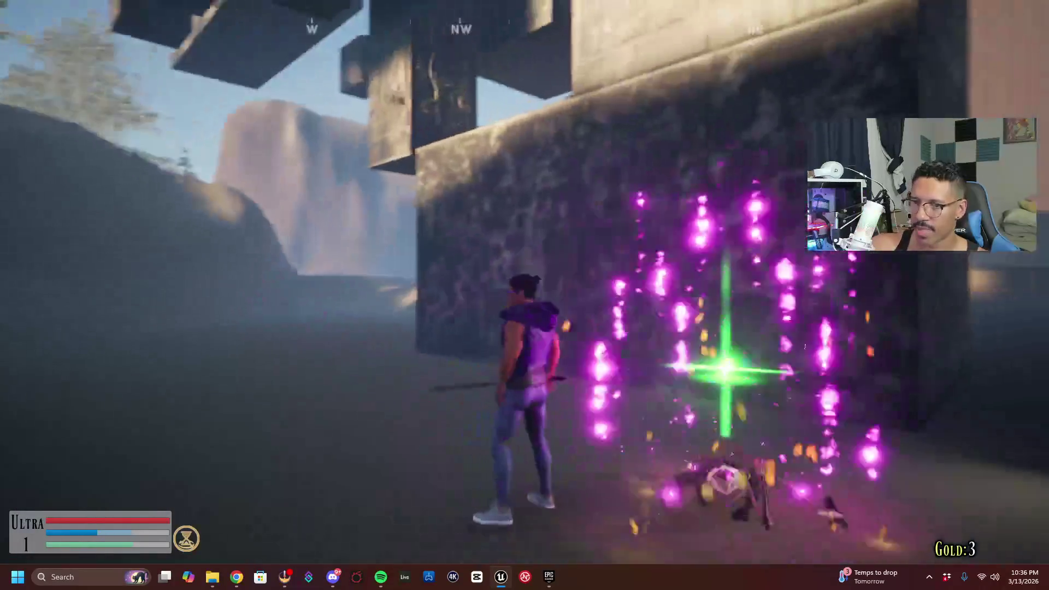
# Cross the dunes and defeat the second Undead Samurai with a special ability, reaching level 2
pyautogui.press('w')
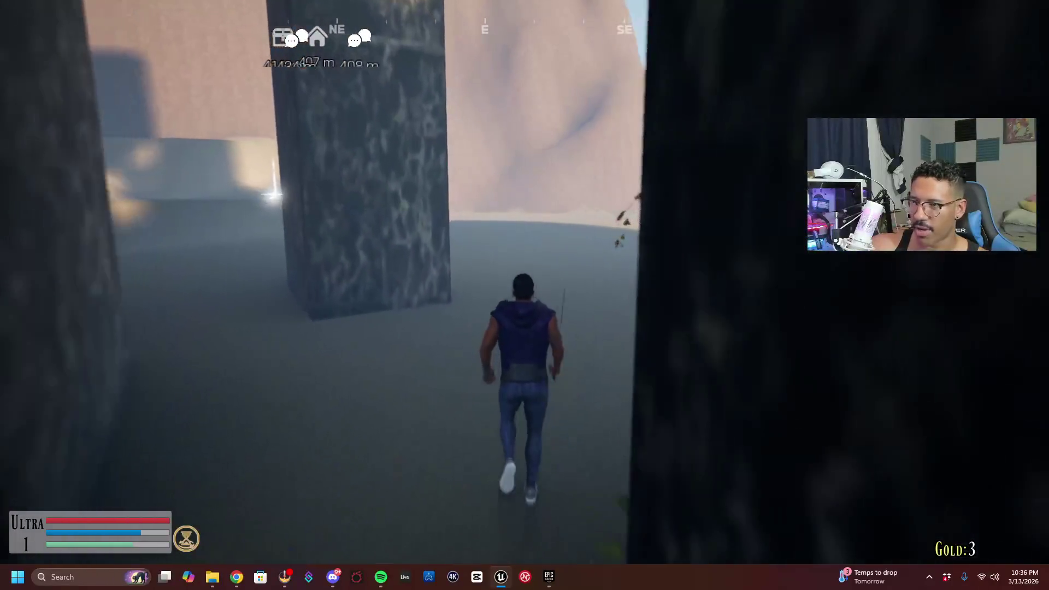
pyautogui.press('w')
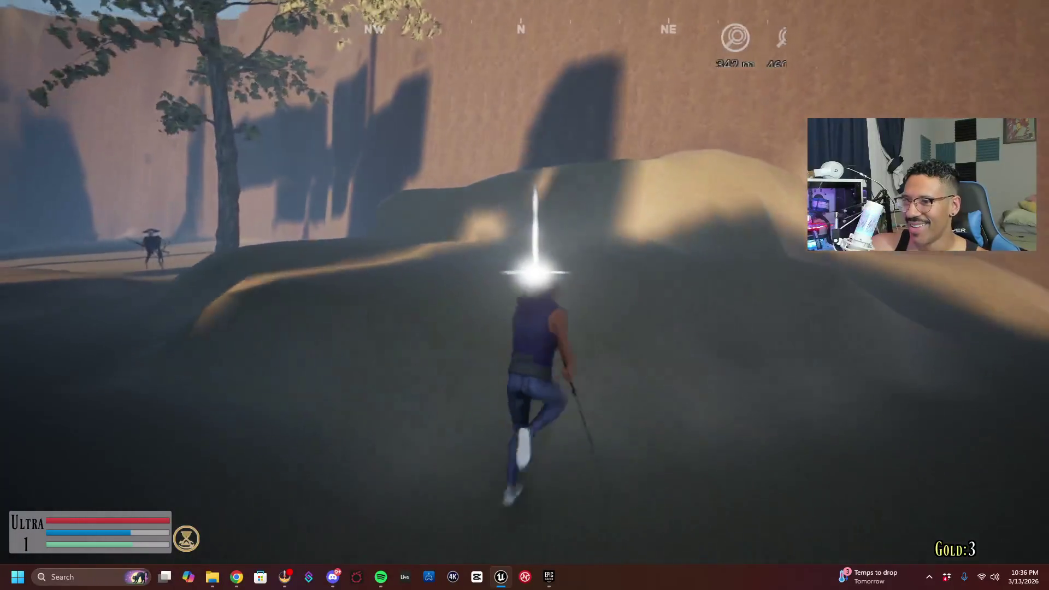
pyautogui.press('w')
pyautogui.press('w')
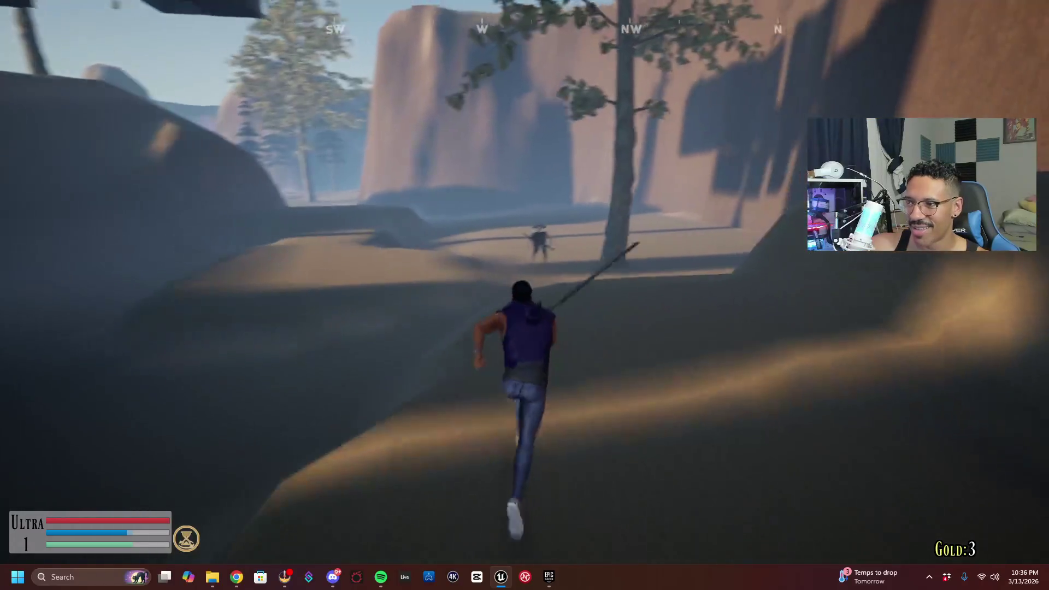
pyautogui.press('w')
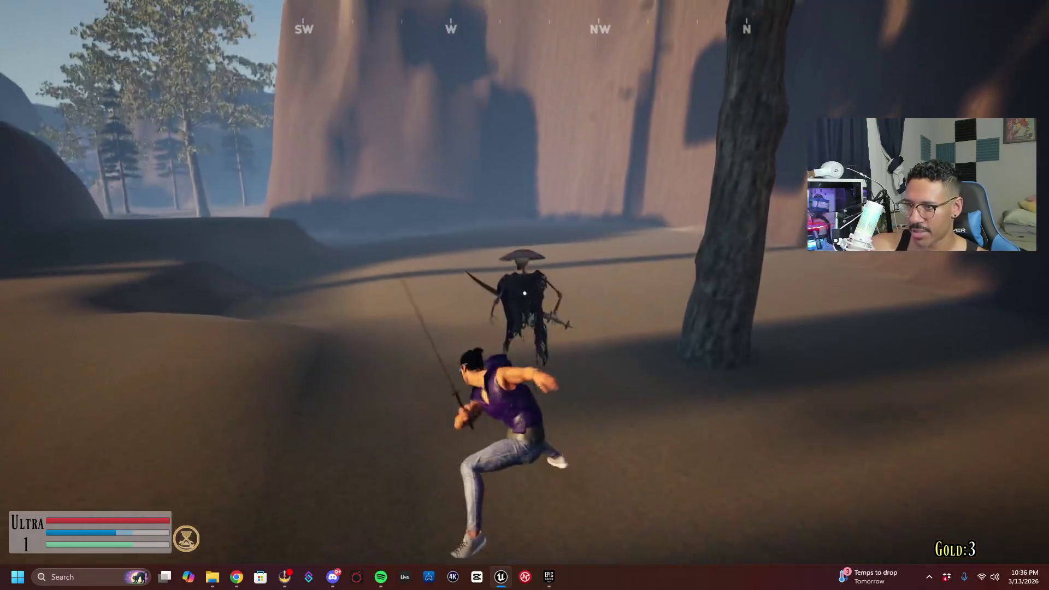
pyautogui.press('e')
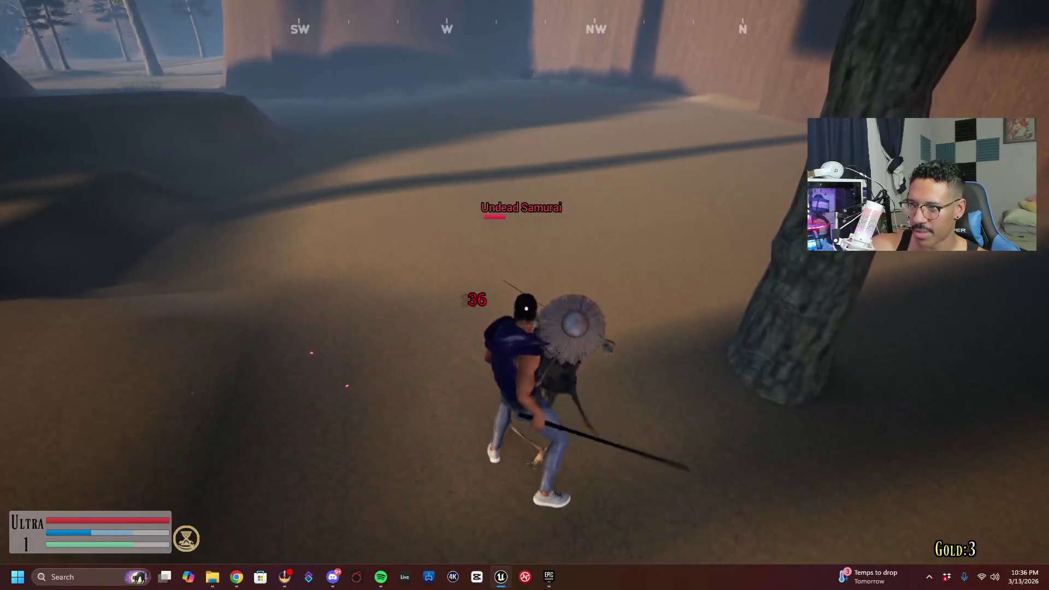
pyautogui.press('w')
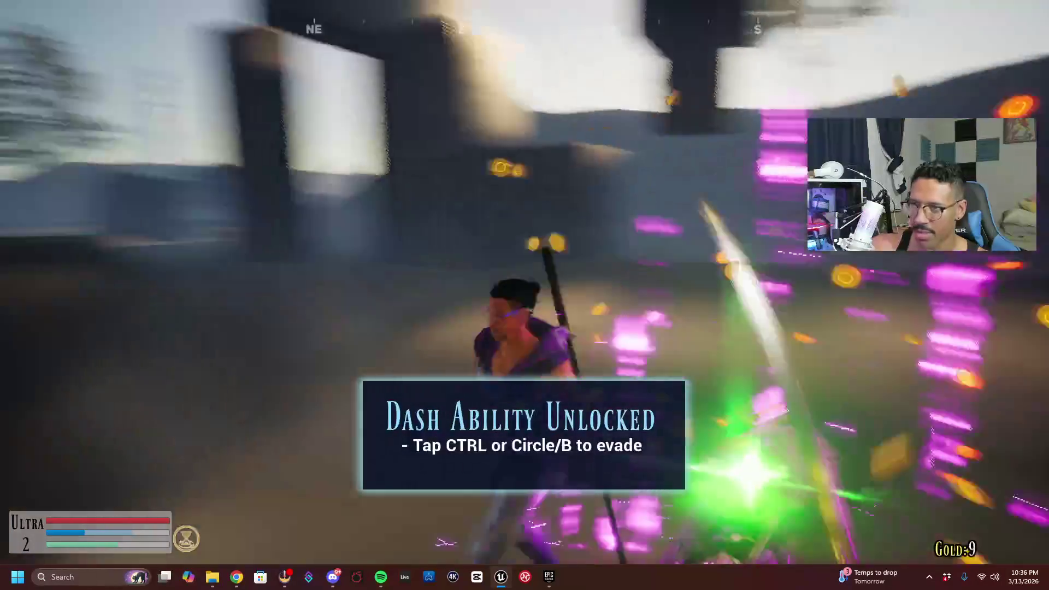
pyautogui.press('w')
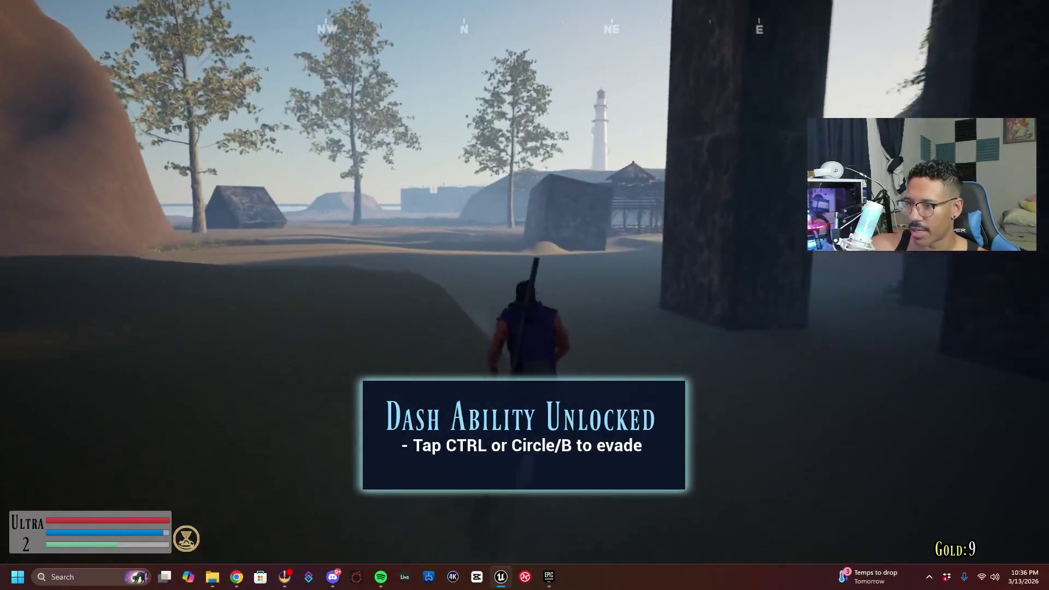
# Climb the dark stone pillar and its vine-covered wall to reach the top
pyautogui.press('a')
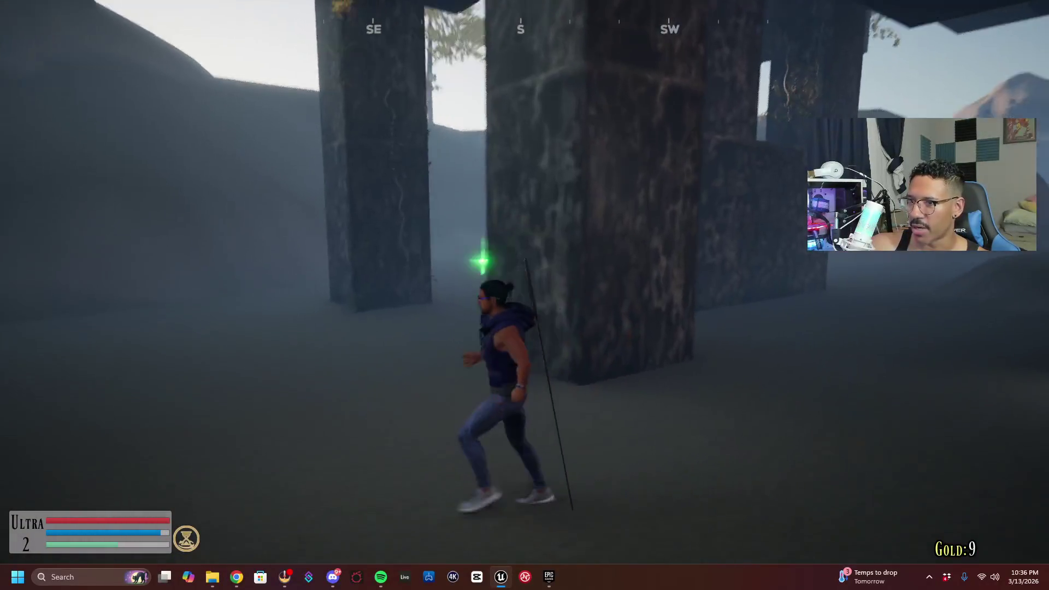
pyautogui.press('w')
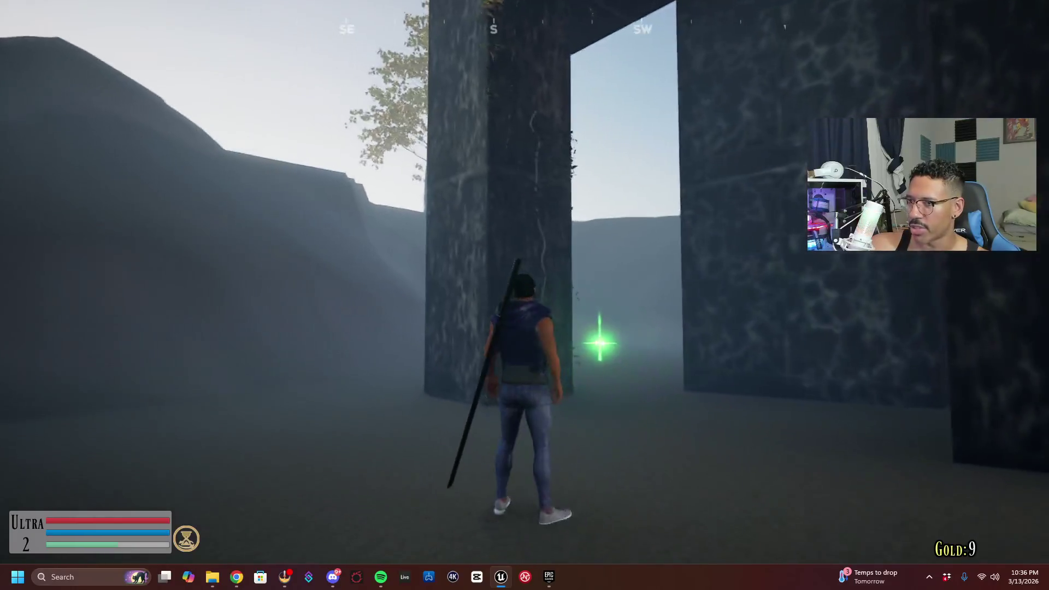
pyautogui.press('w')
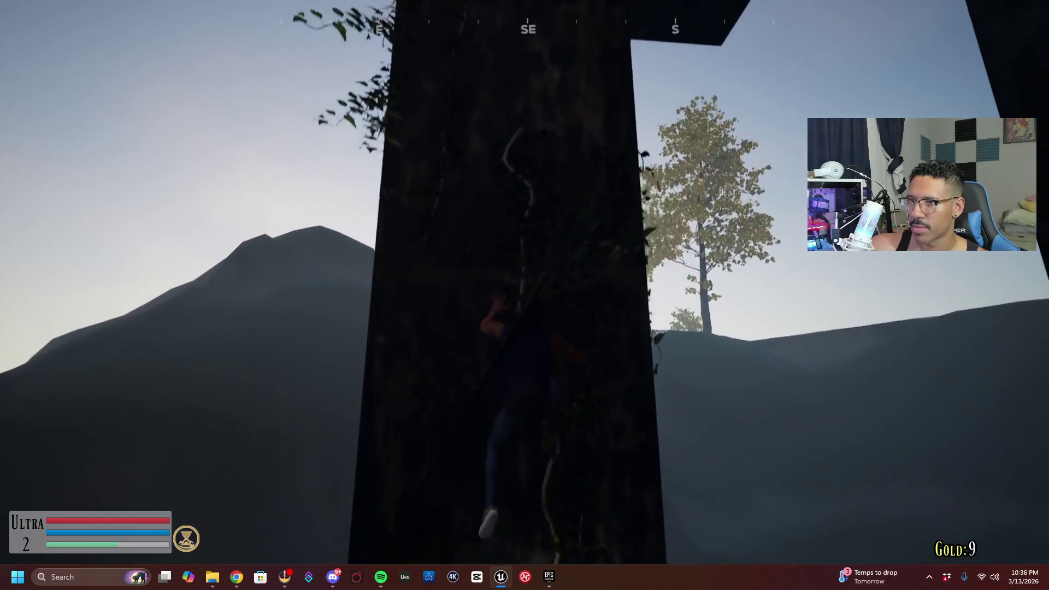
pyautogui.press('w')
pyautogui.press('w')
pyautogui.press('w')
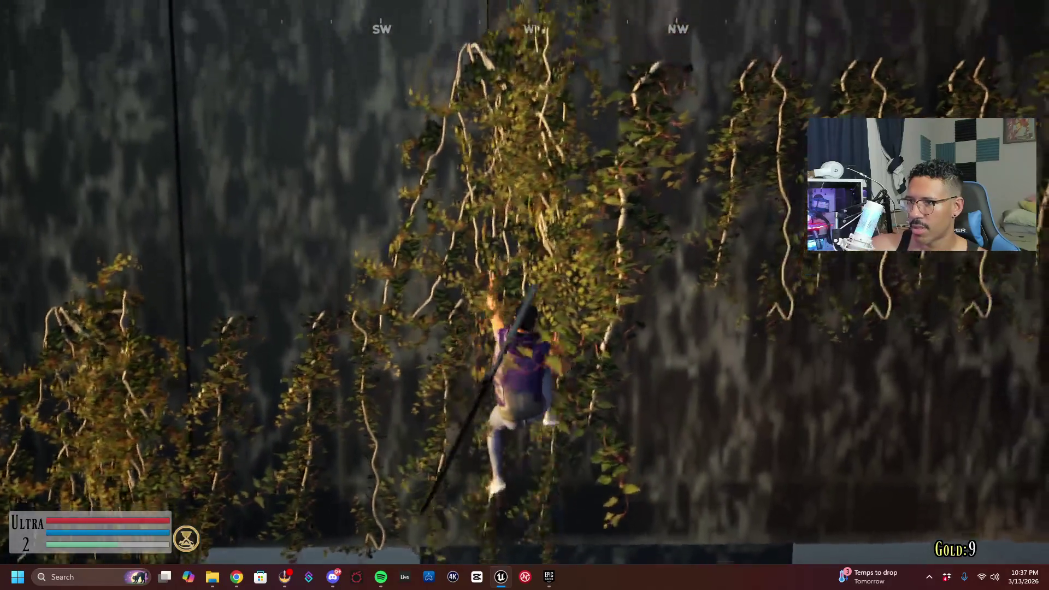
pyautogui.press('w')
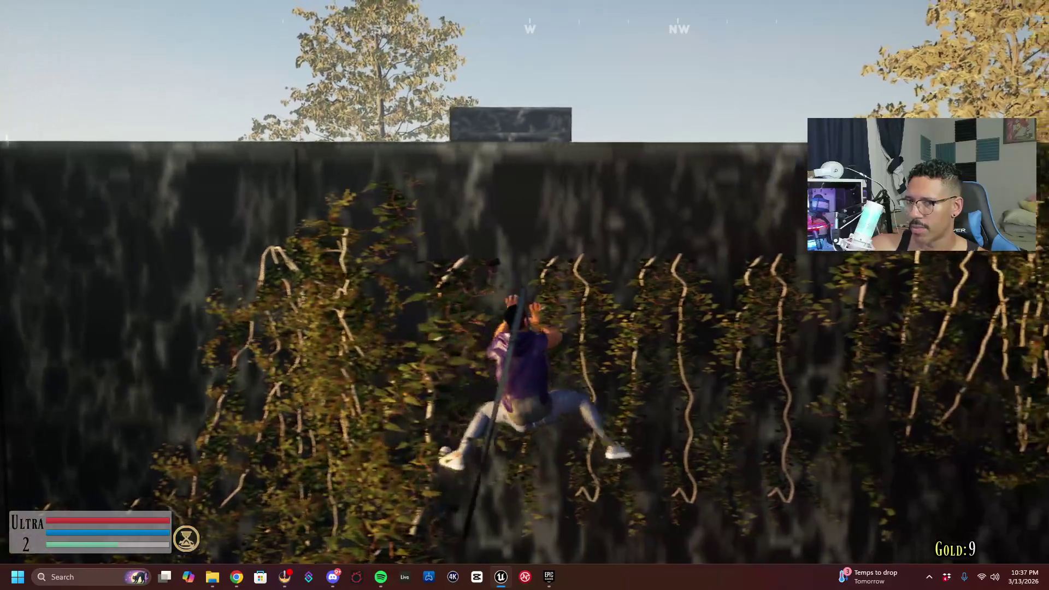
pyautogui.press('d')
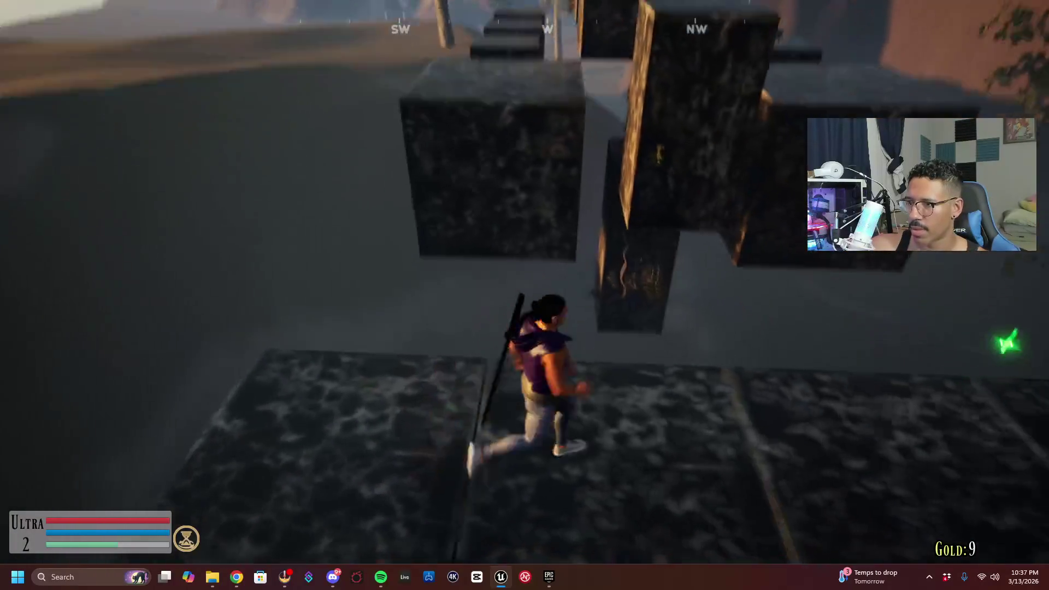
pyautogui.press('w')
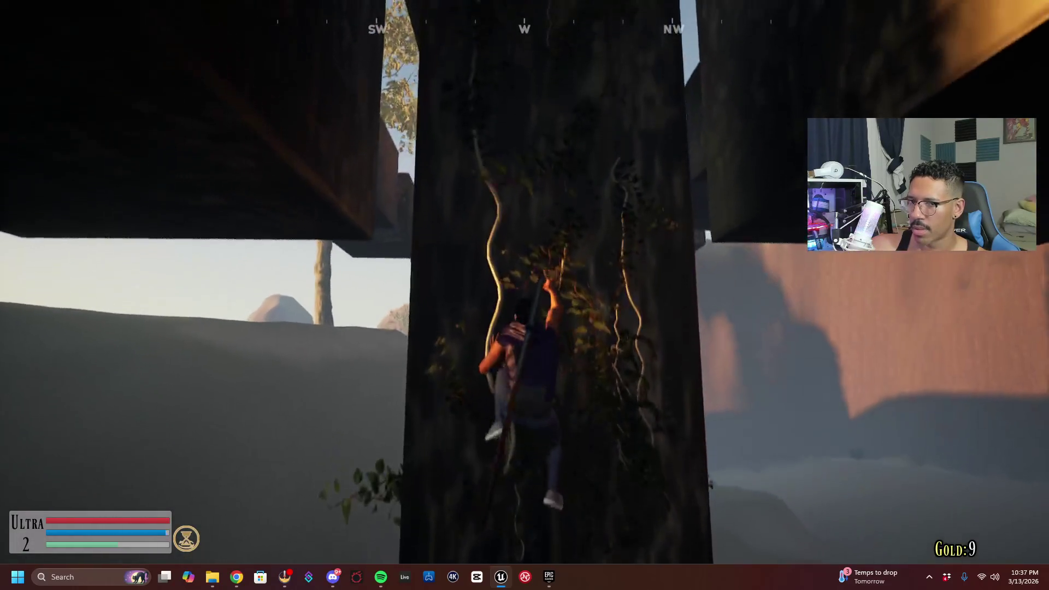
pyautogui.press('w')
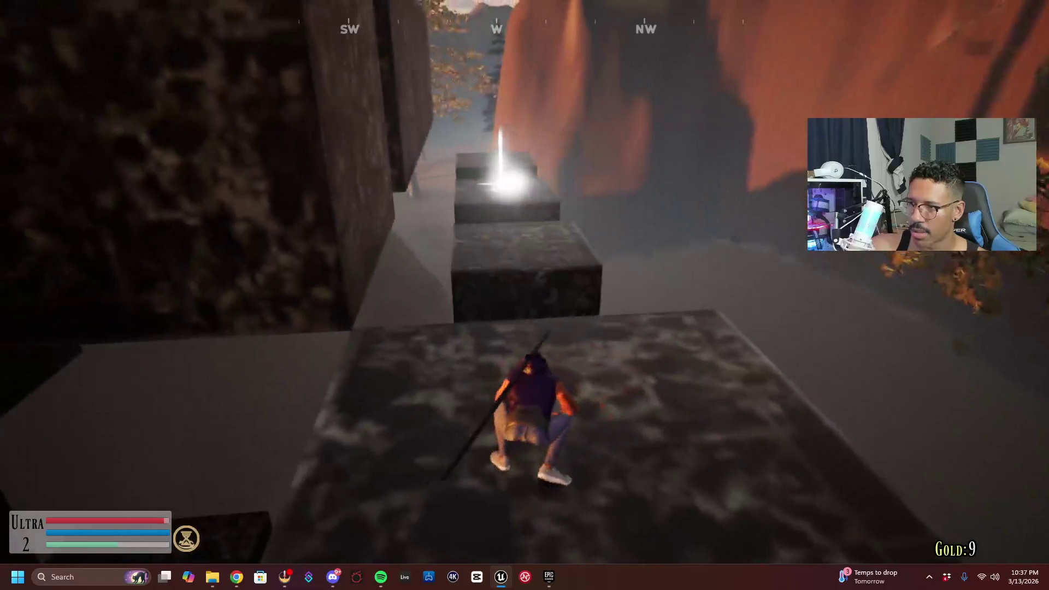
# Climb over the stepped stone blocks and drop down the far side
pyautogui.press('w')
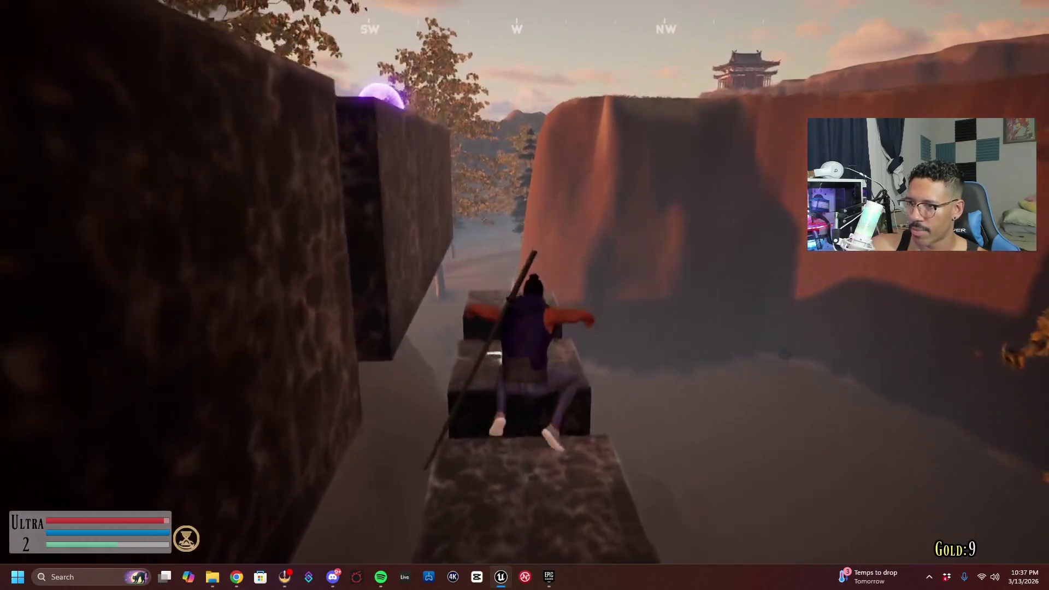
pyautogui.press('w')
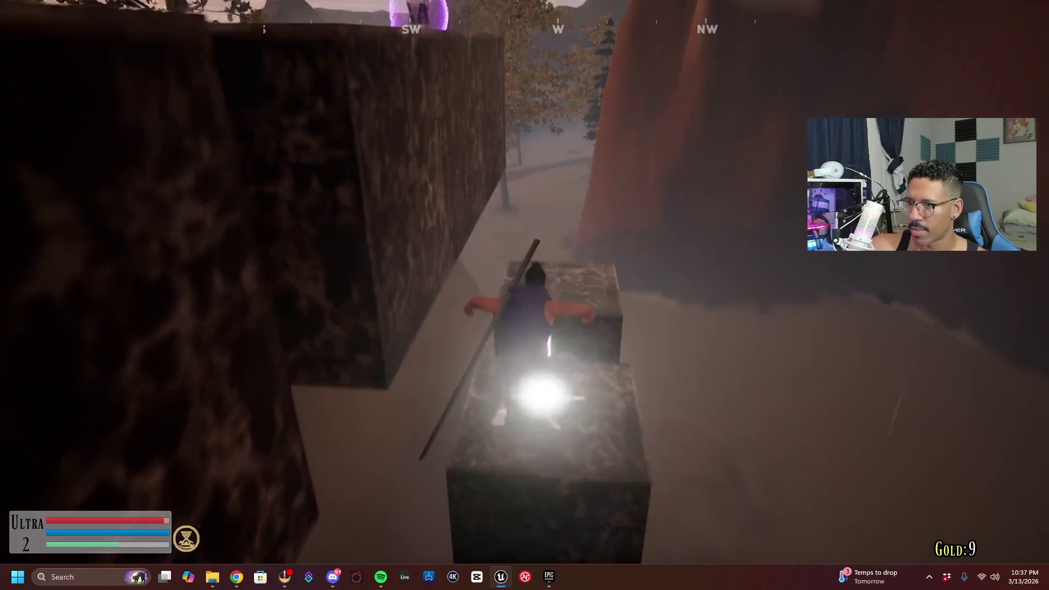
pyautogui.press('w')
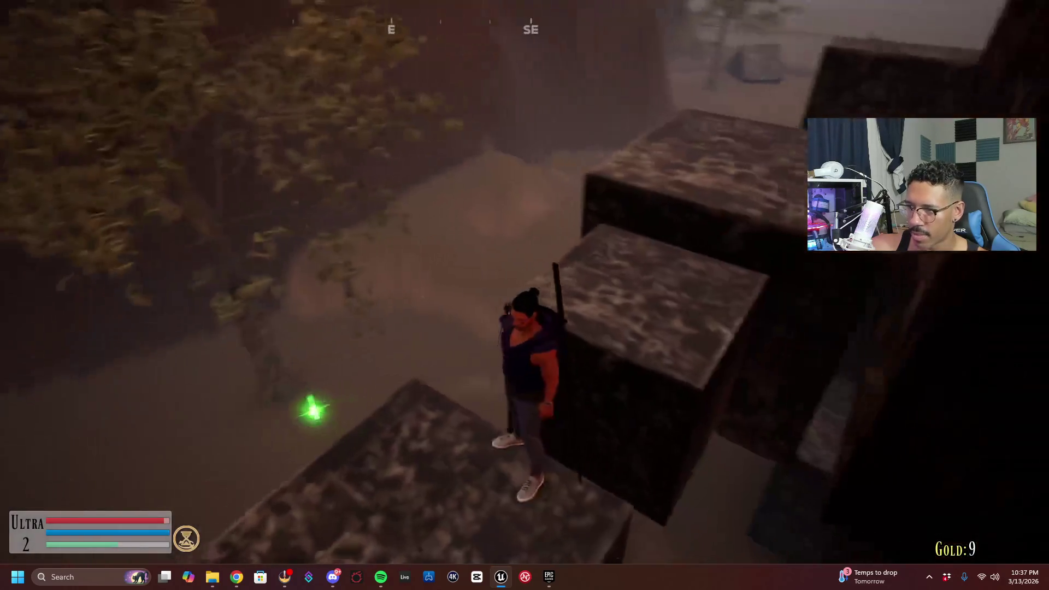
pyautogui.press('w')
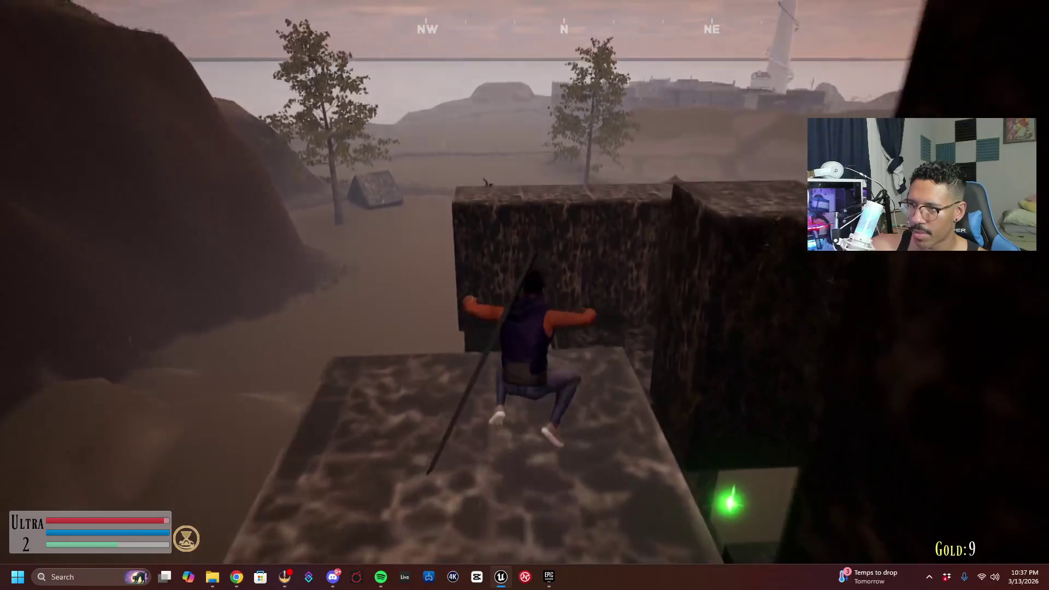
pyautogui.press('w')
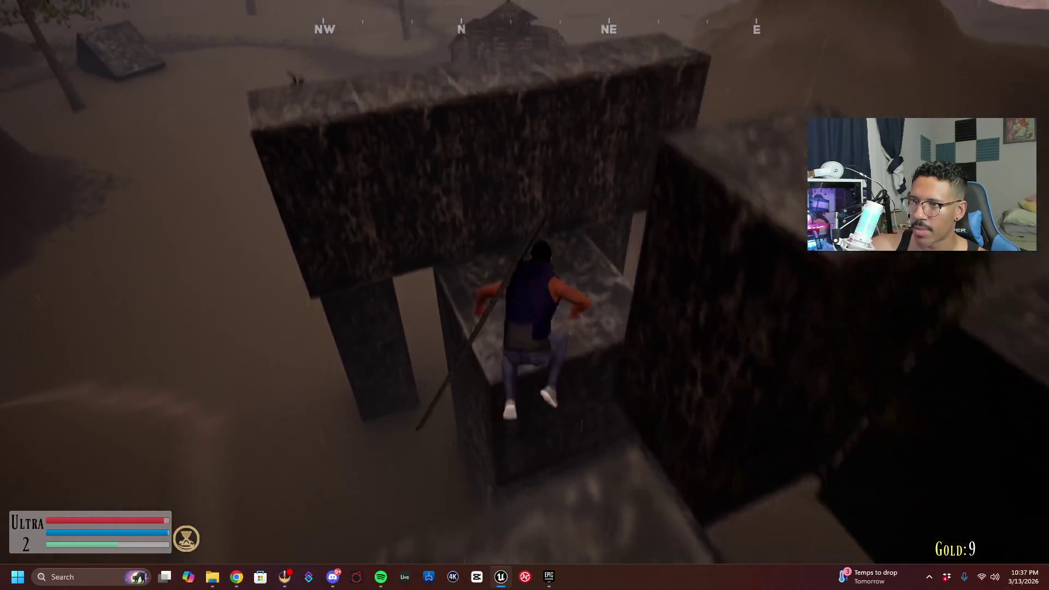
pyautogui.press('w')
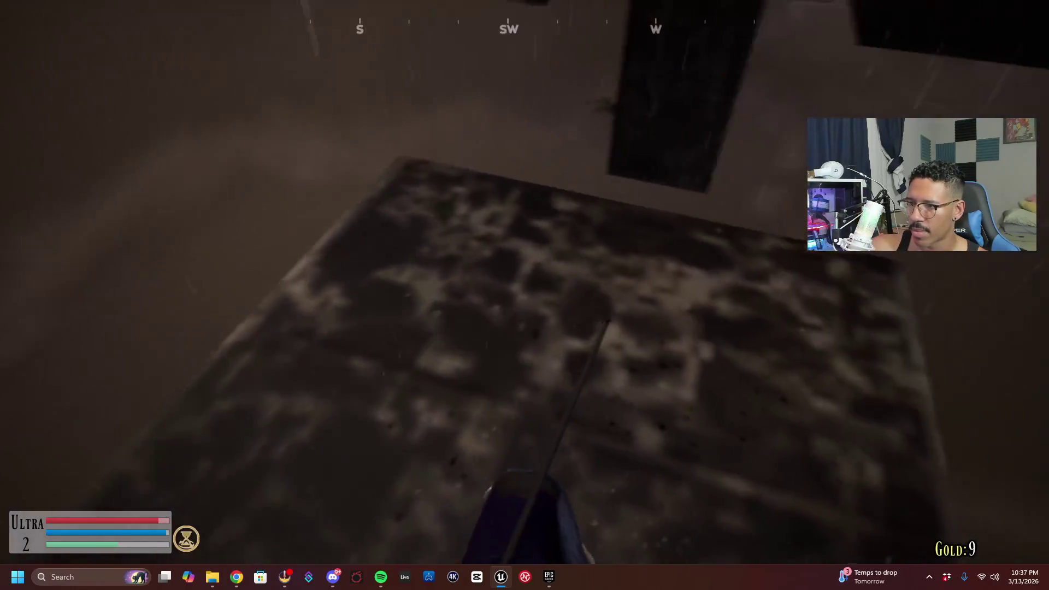
pyautogui.press('w')
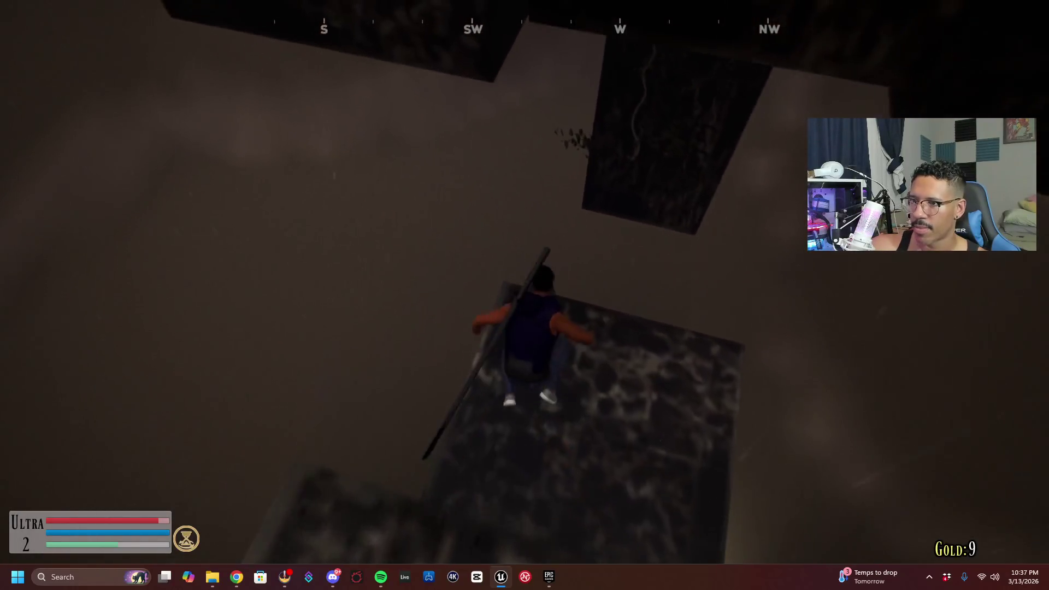
pyautogui.press('w')
pyautogui.press('w')
# Run across the open area to the gazebo and turn in the relics
pyautogui.press('w')
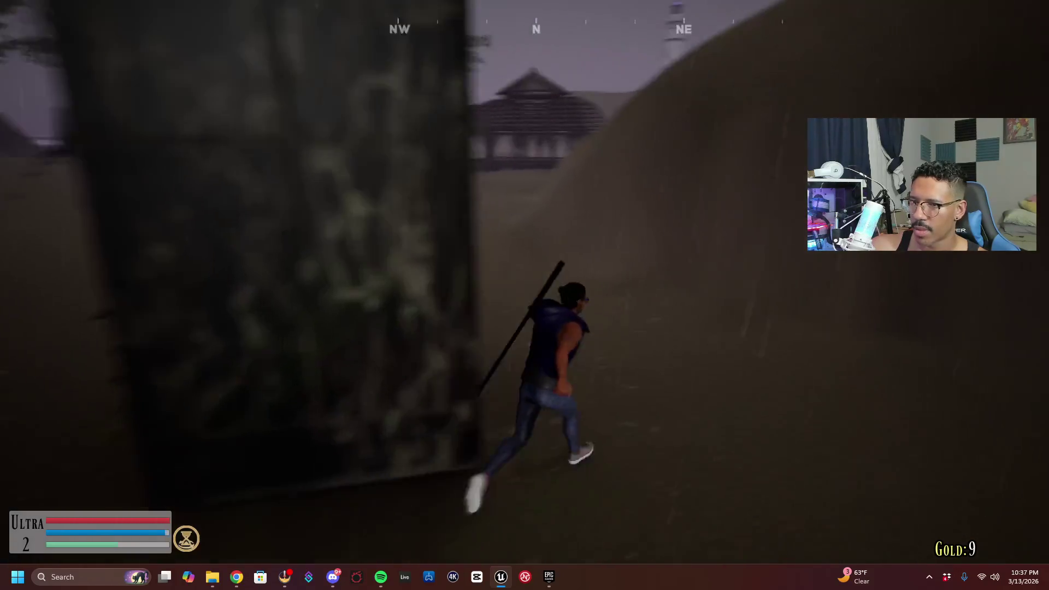
pyautogui.press('w')
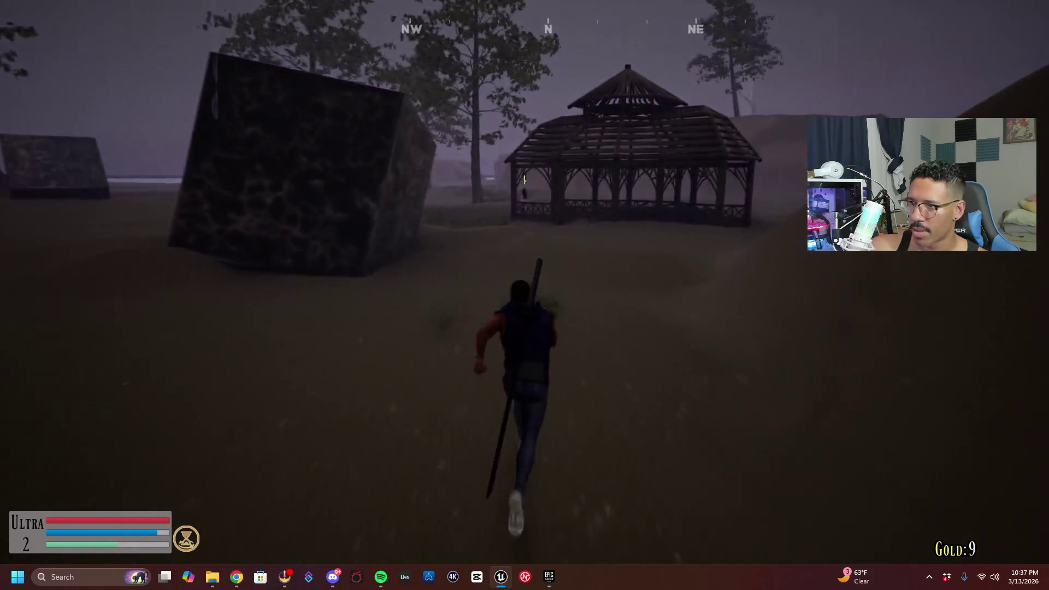
pyautogui.press('w')
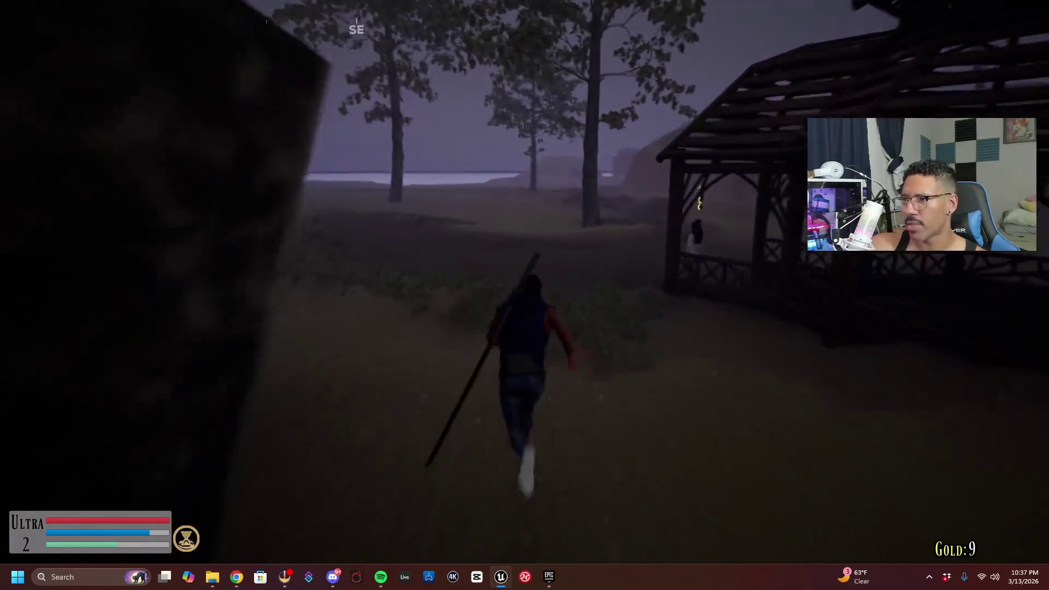
pyautogui.press('w')
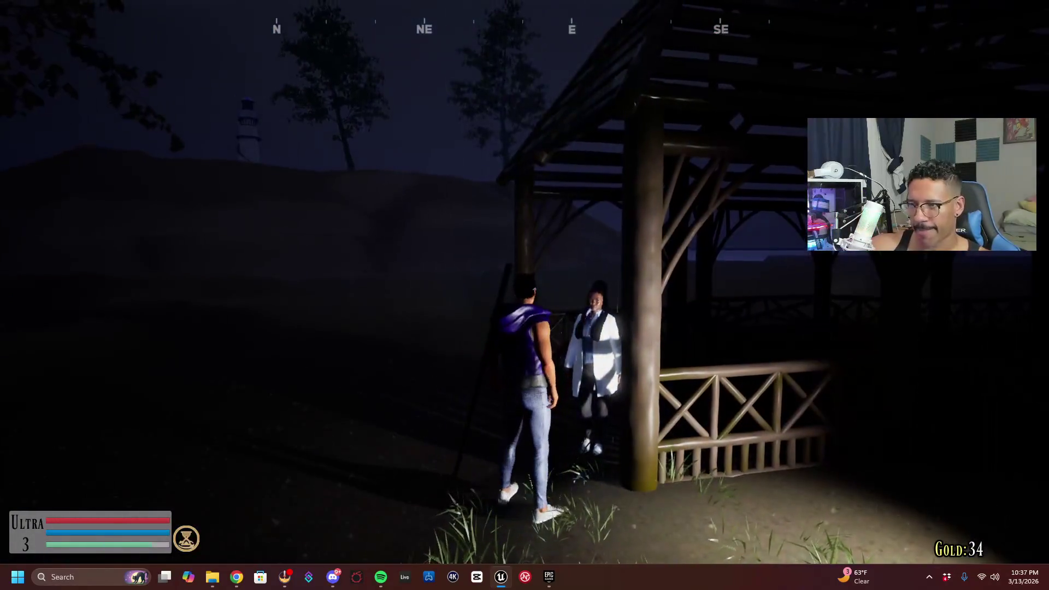
# Run across the field and along the beach toward the dark hill
pyautogui.press('w')
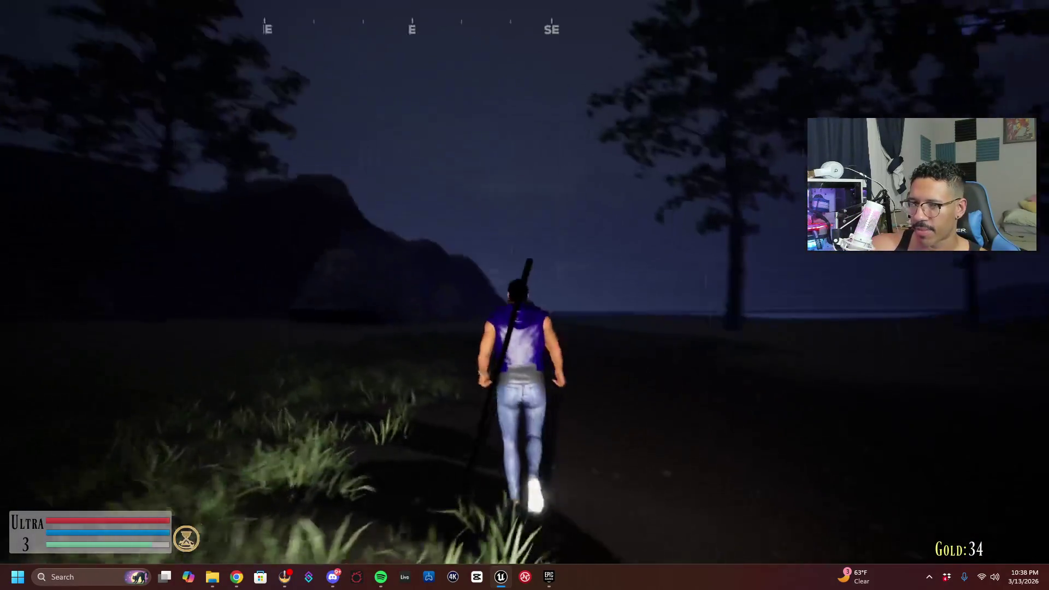
pyautogui.press('w')
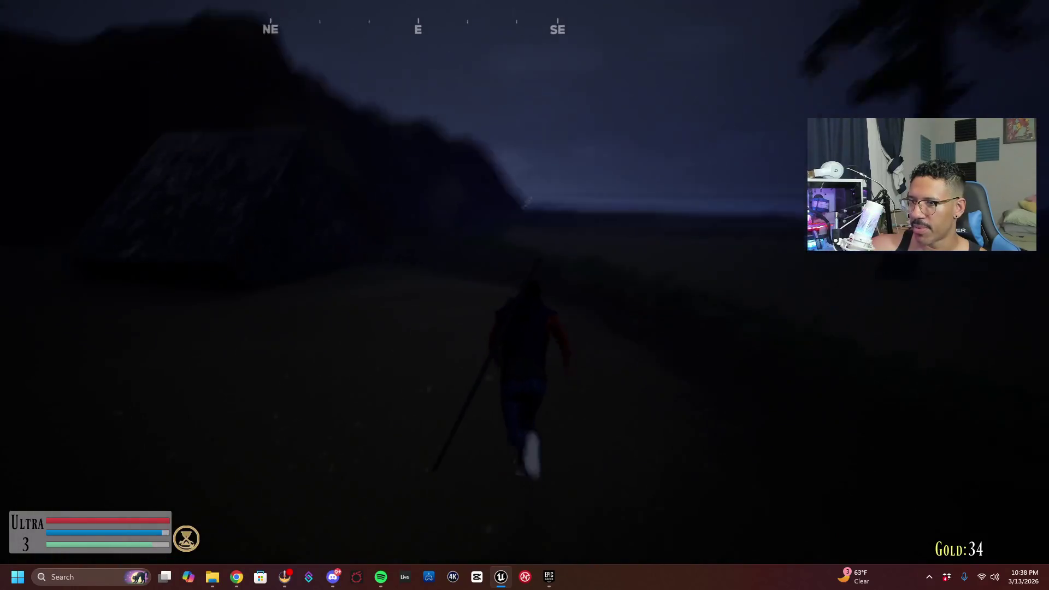
pyautogui.press('w')
pyautogui.press('w')
pyautogui.press('w')
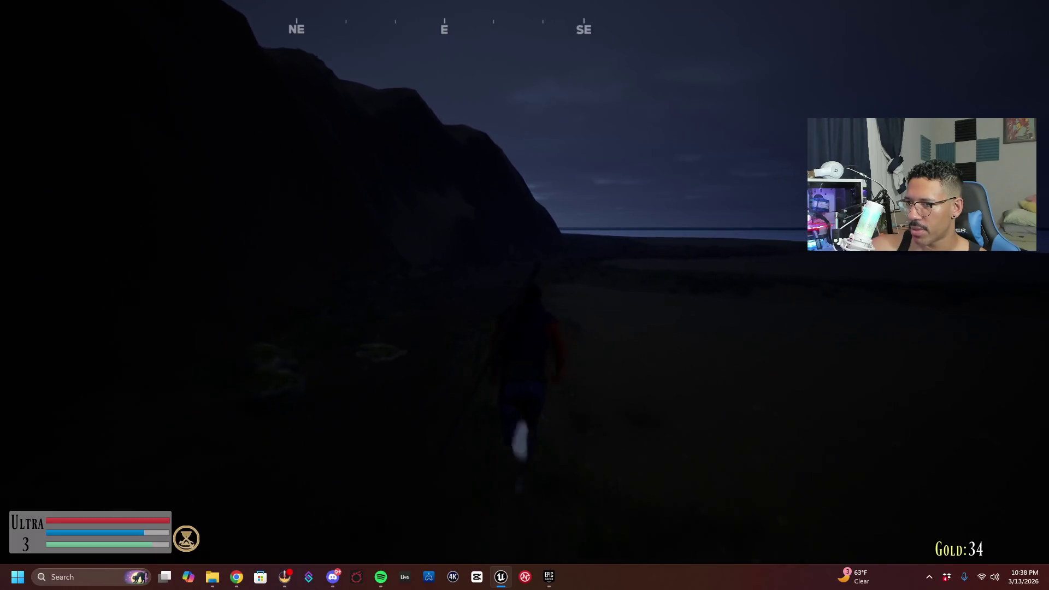
pyautogui.press('w')
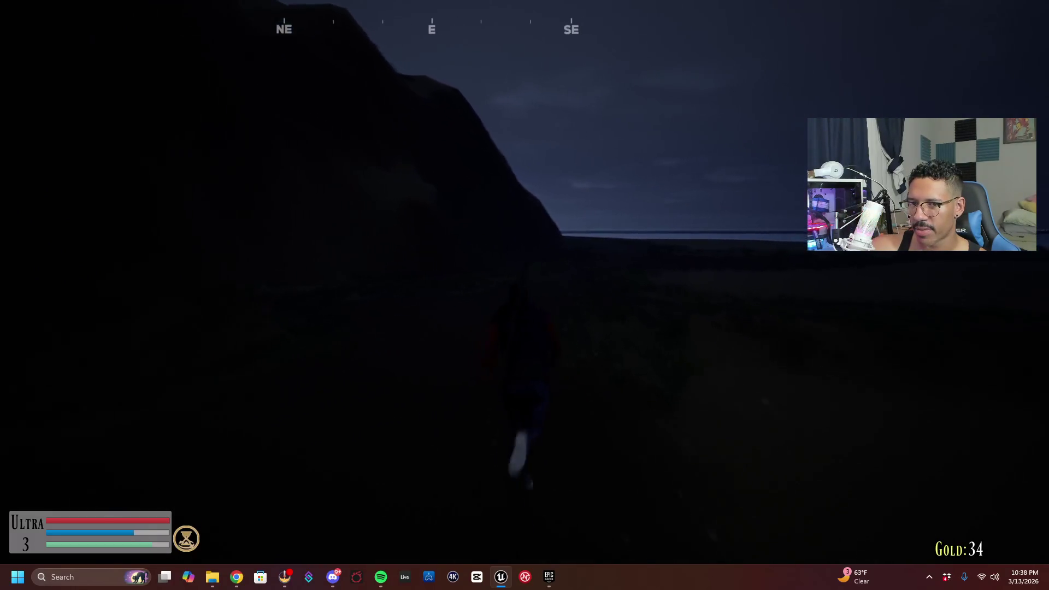
pyautogui.press('w')
pyautogui.press('w')
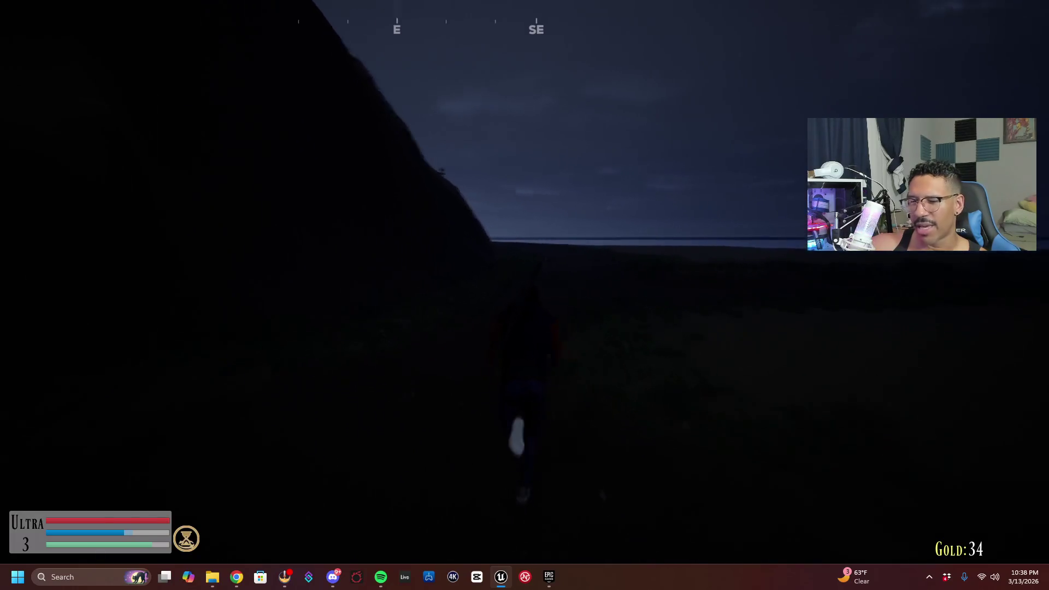
pyautogui.press('w')
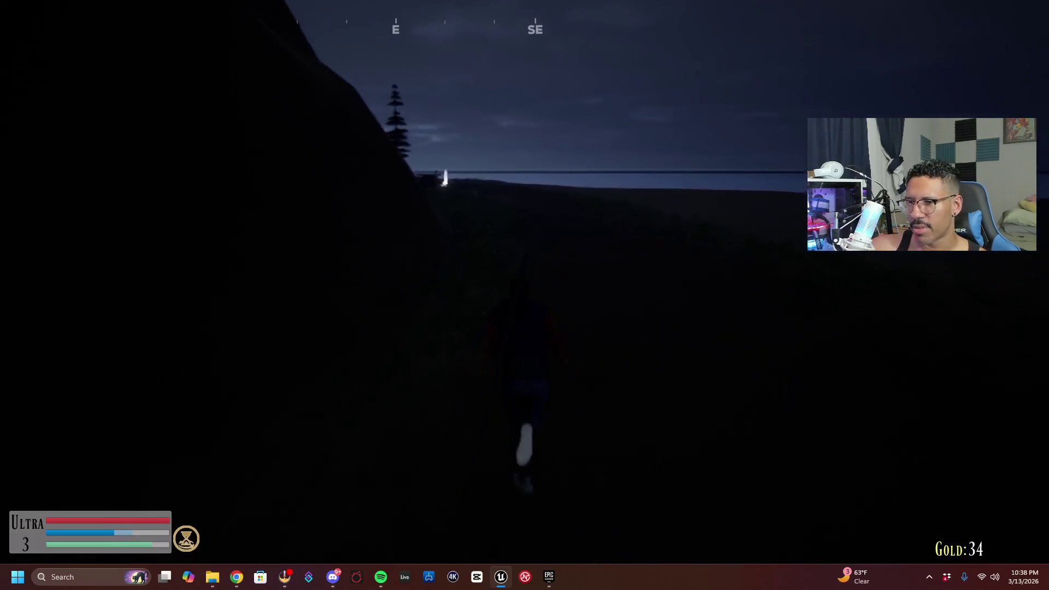
# Run to the glowing marker to complete the quest
pyautogui.press('w')
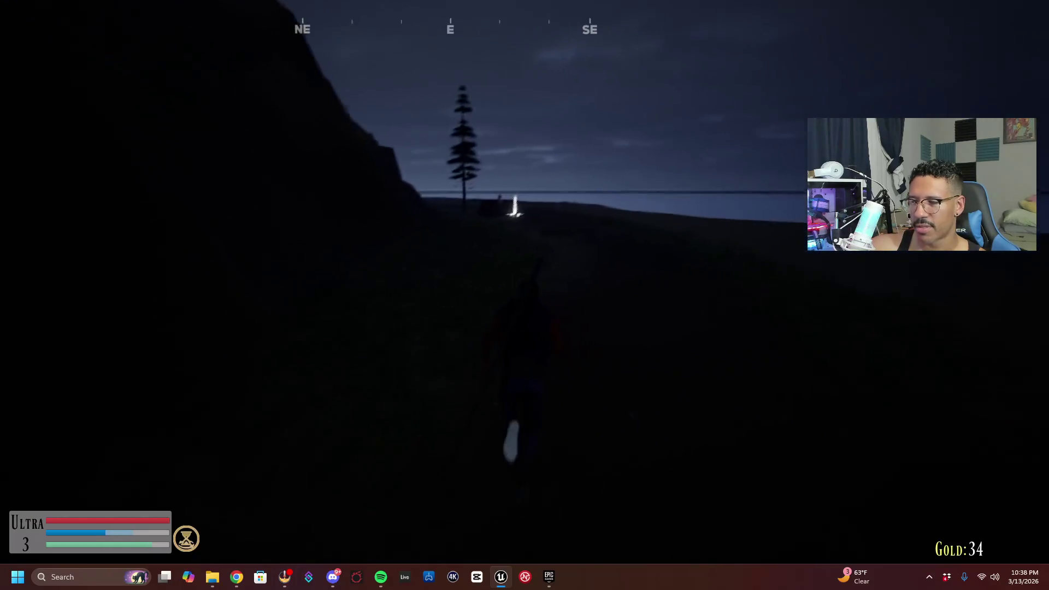
pyautogui.press('w')
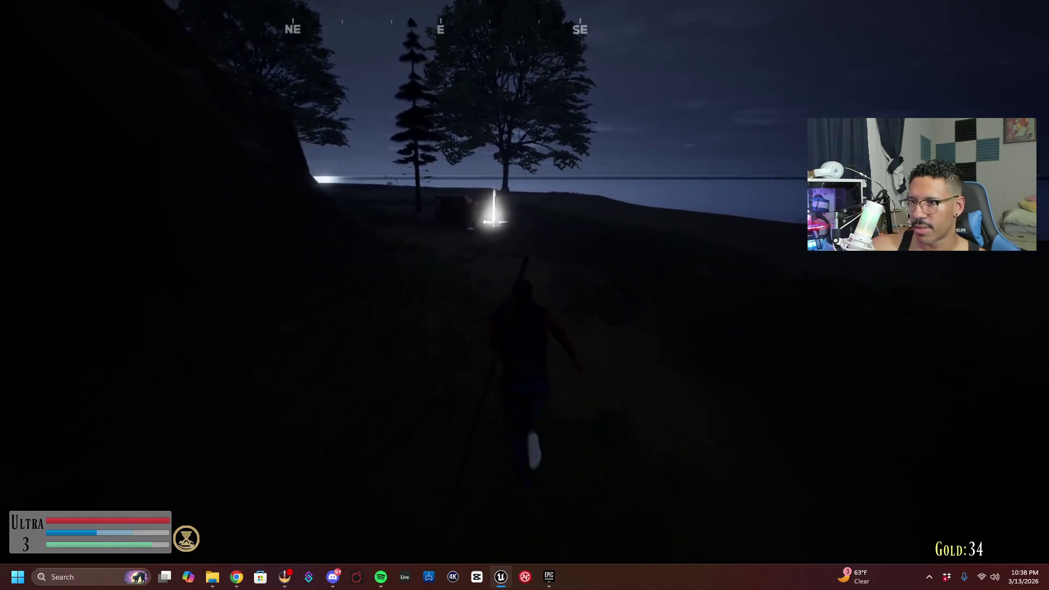
pyautogui.press('w')
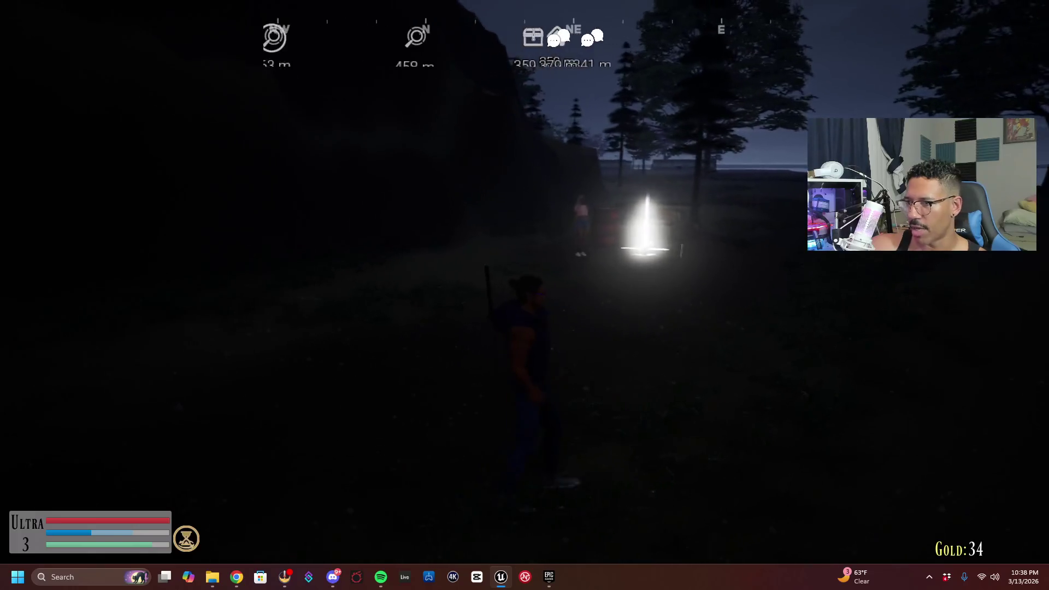
pyautogui.press('w')
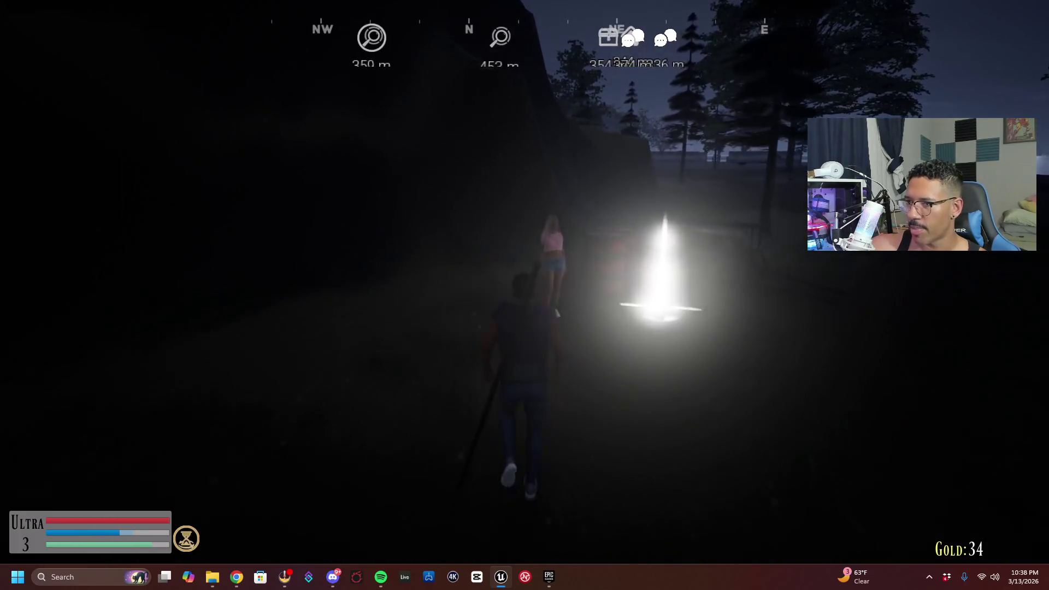
pyautogui.press('w')
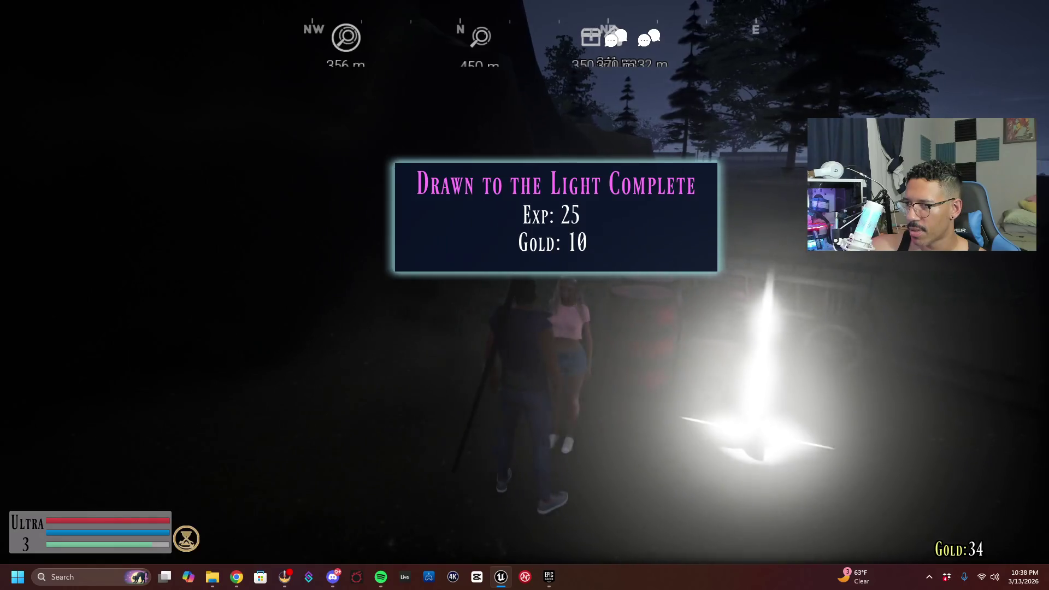
# Move around the barrels and watch the dancing characters near the girl
pyautogui.press('s')
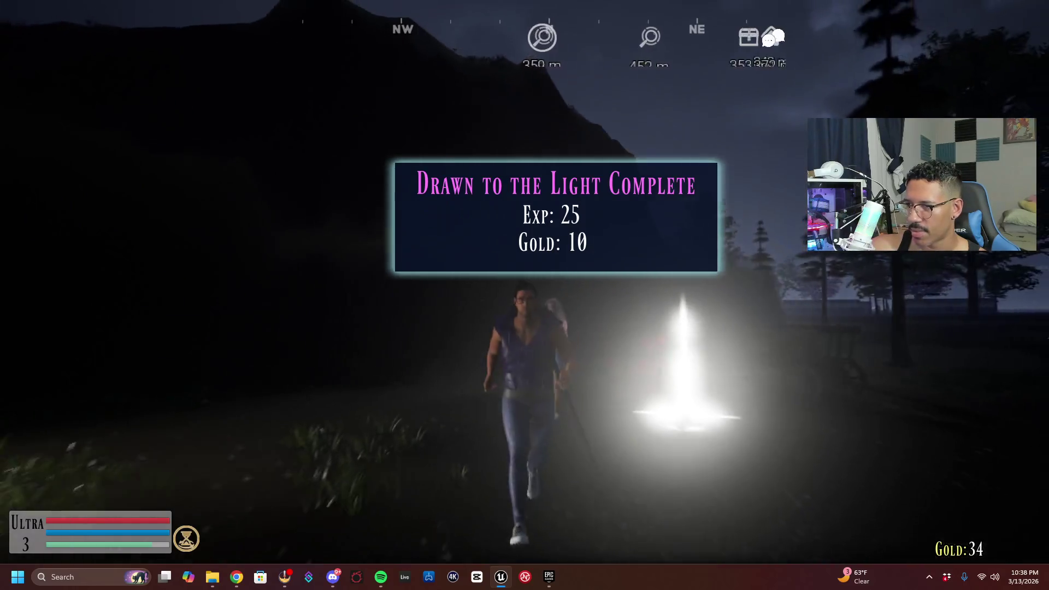
pyautogui.press('w')
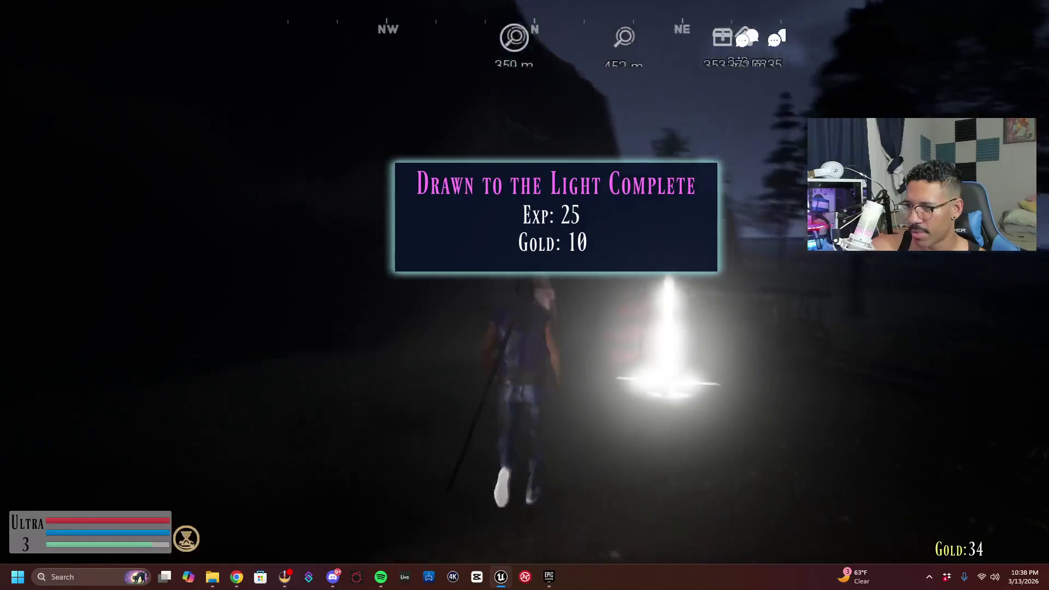
pyautogui.press('w')
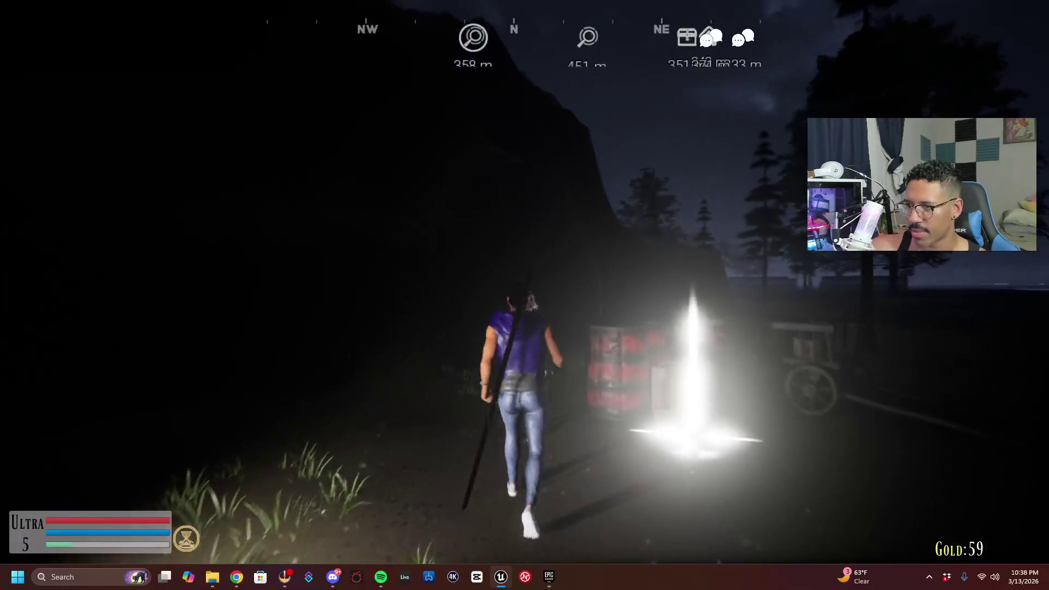
pyautogui.press('w')
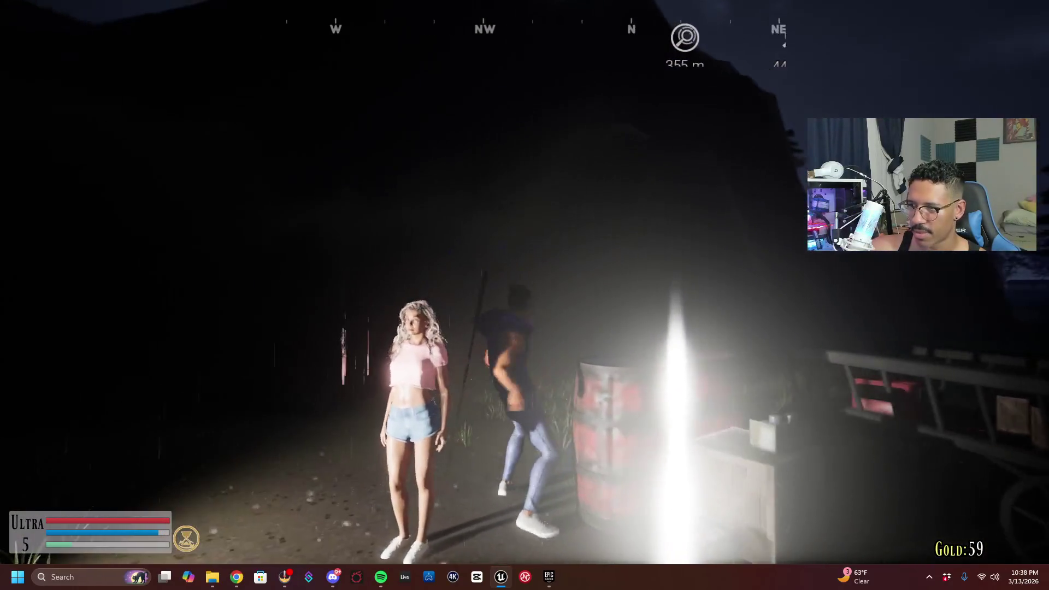
pyautogui.press('w')
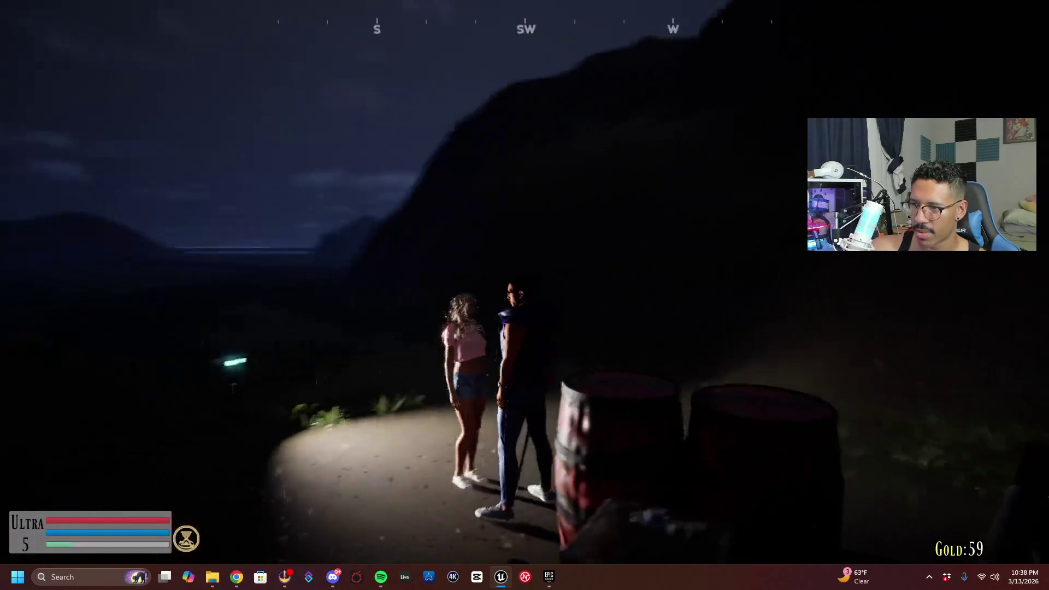
pyautogui.press('w')
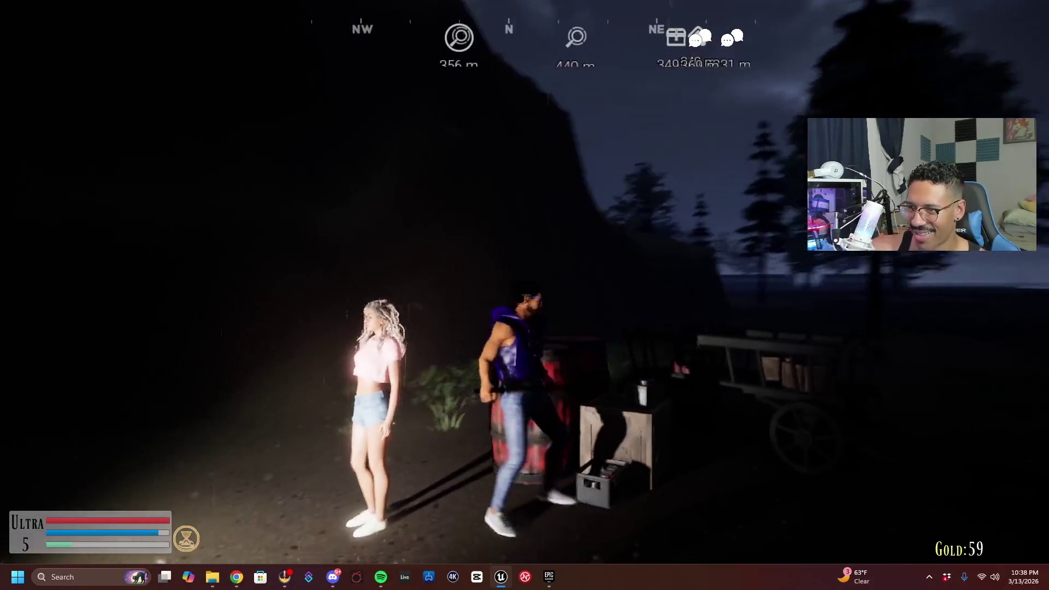
pyautogui.press('w')
pyautogui.press('s')
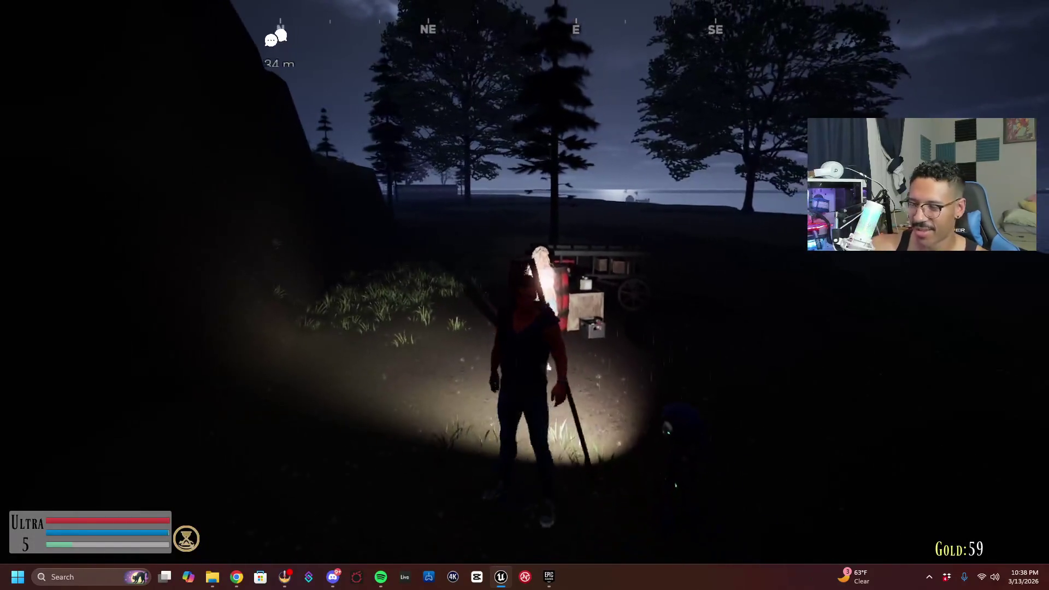
# Leave the fullscreen game, stop Play-in-Editor, and switch to the StrawberriaQuestBP blueprint
pyautogui.press('F11')
pyautogui.press('Escape')
pyautogui.click(263, 24)
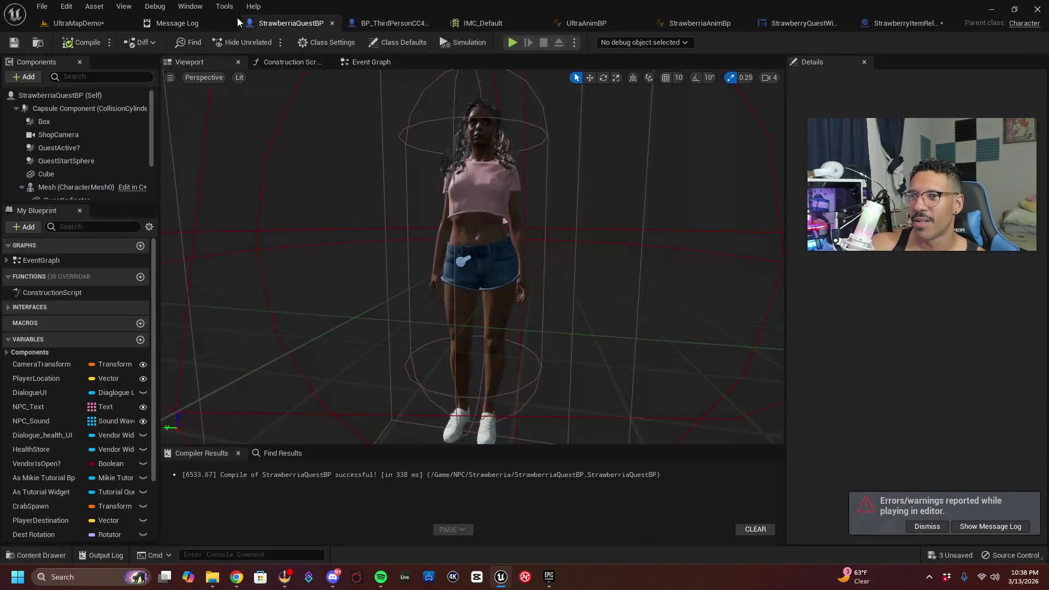
# Return to the UltraMapDemo level and delete the PlayerStart
pyautogui.click(94, 22)
pyautogui.moveTo(483, 218); pyautogui.dragTo(532, 251)
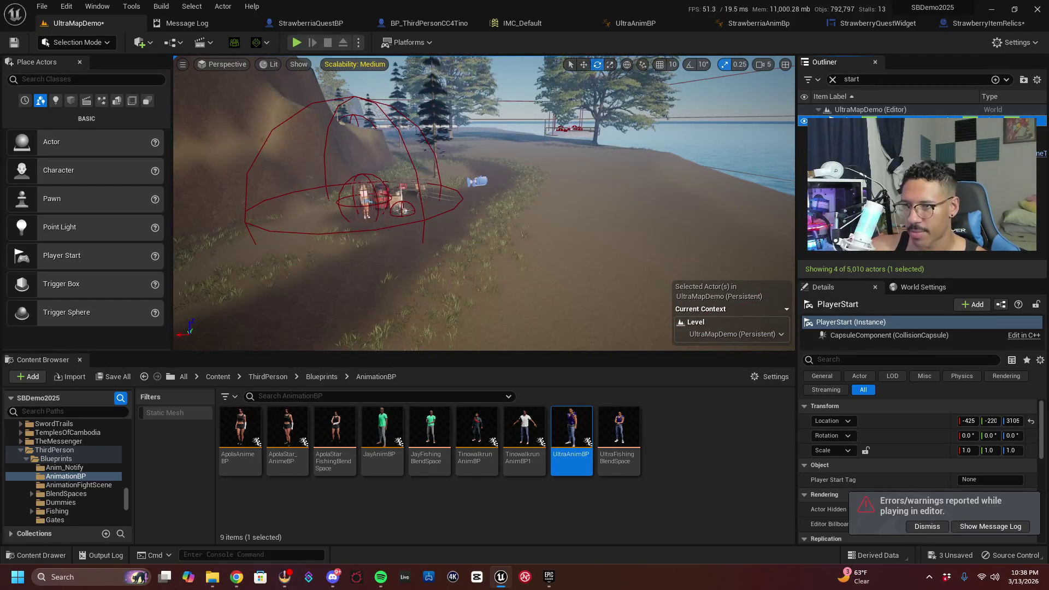
pyautogui.press('Delete')
# Fly to the crates and delete the male character standing there
pyautogui.moveTo(483, 219)
pyautogui.mouseDown()
pyautogui.moveTo(558, 251)
pyautogui.moveTo(535, 240)
pyautogui.mouseUp()
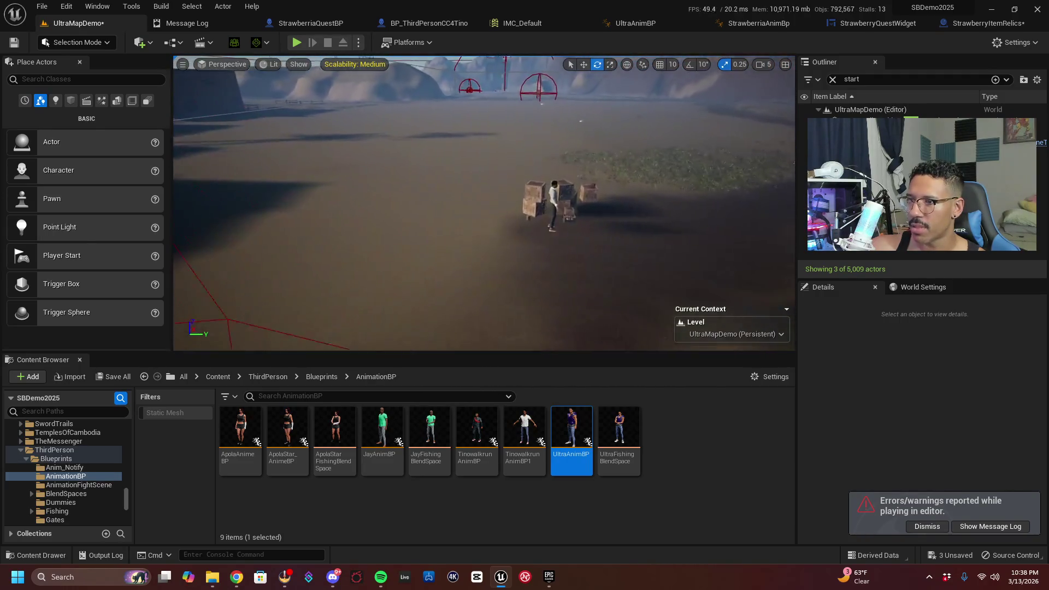
pyautogui.press('w')
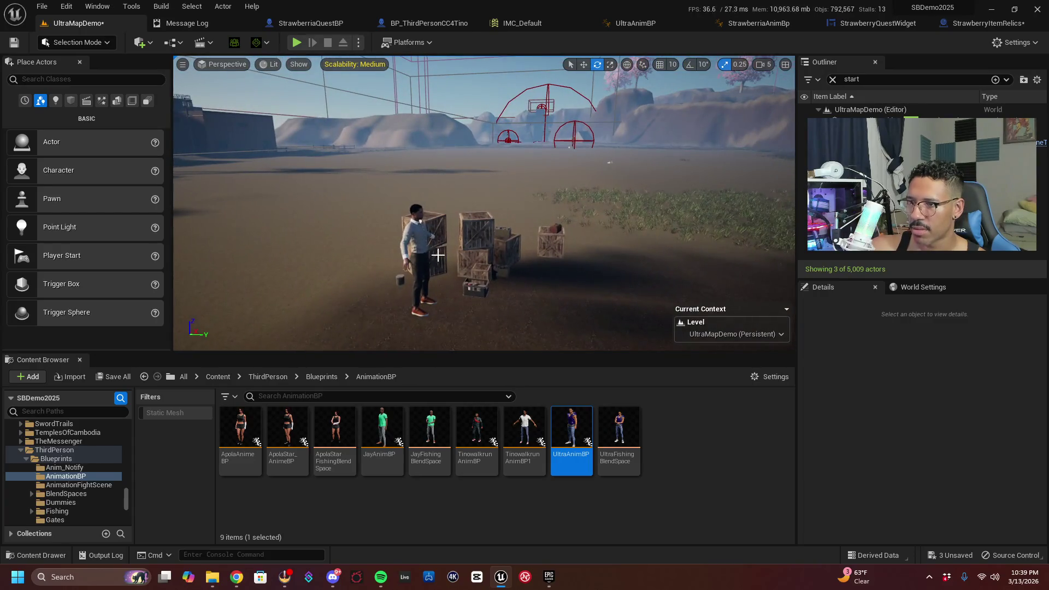
pyautogui.click(424, 257)
pyautogui.press('Delete')
# Locate the blonde character's blueprint asset in the Content Browser from its context menu
pyautogui.moveTo(486, 281); pyautogui.dragTo(380, 263)
pyautogui.press('w')
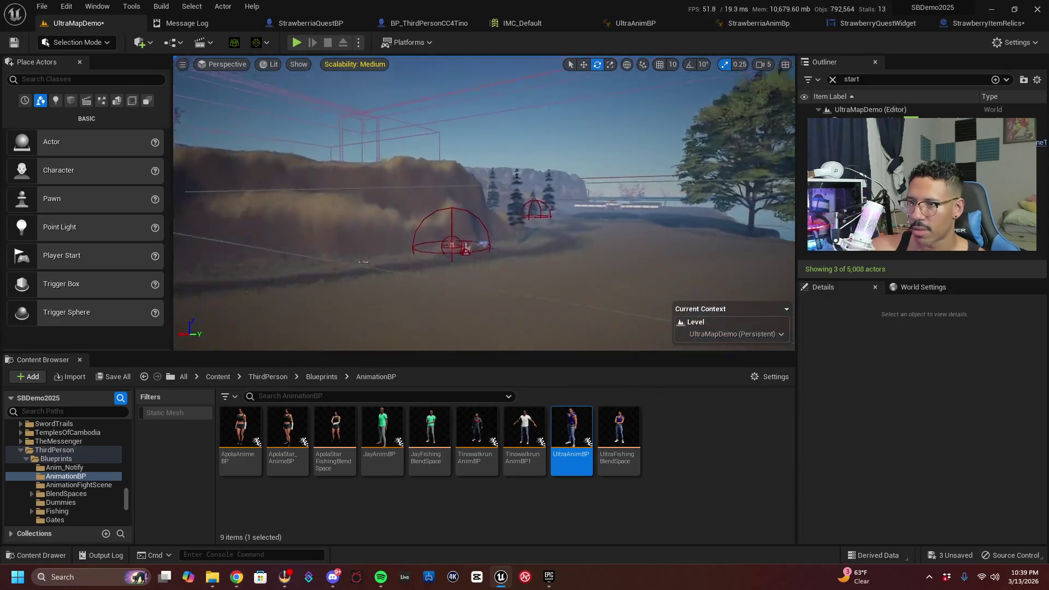
pyautogui.scroll(3, 513, 281)
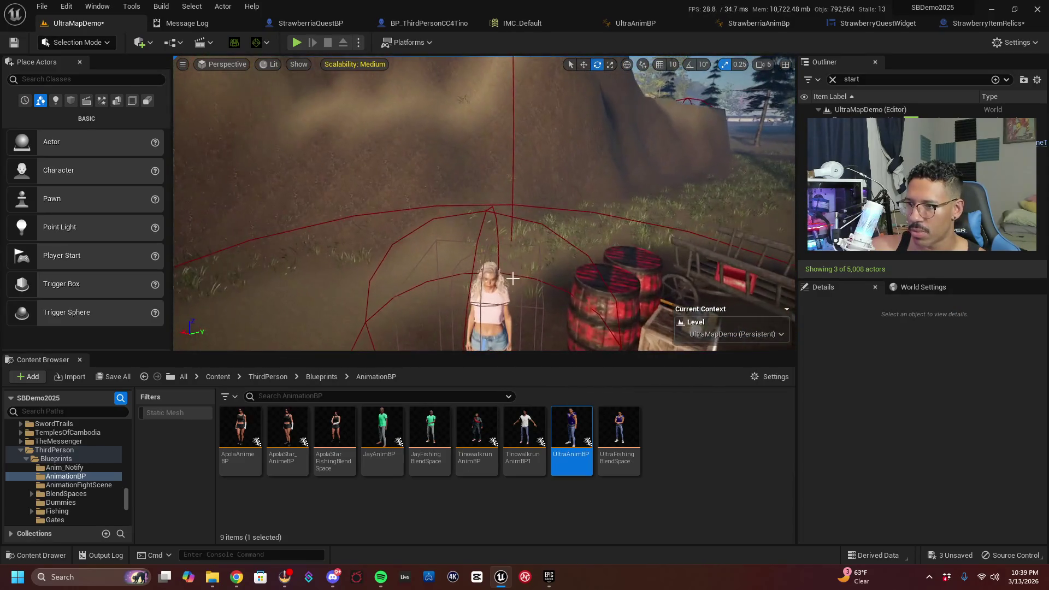
pyautogui.rightClick(485, 255)
pyautogui.click(534, 271)
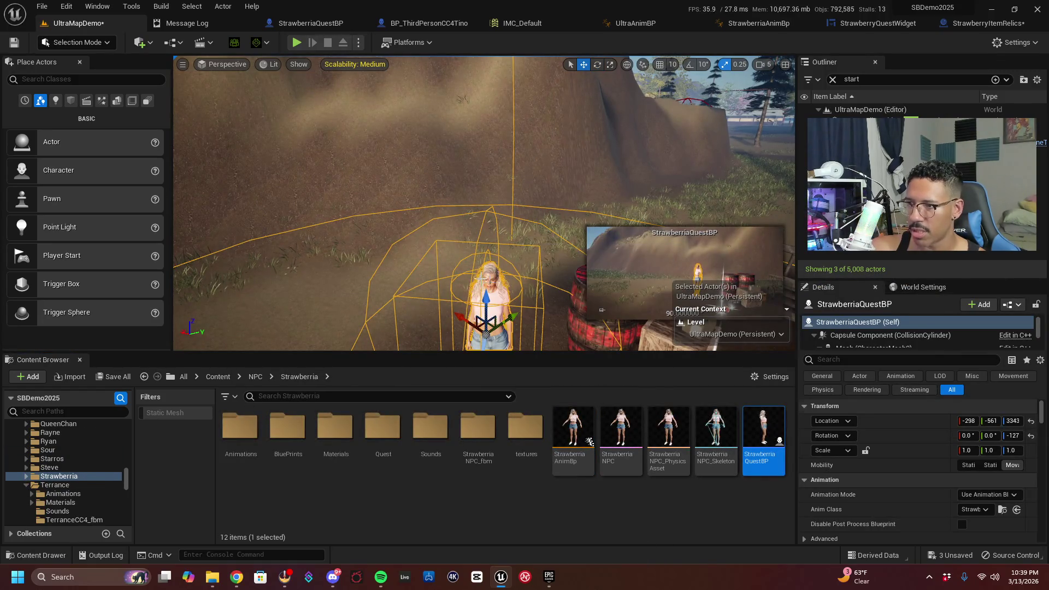
# Delete the Strawberria by the red barrels and drop StrawberriaQuestBP beside the crates
pyautogui.press('Delete')
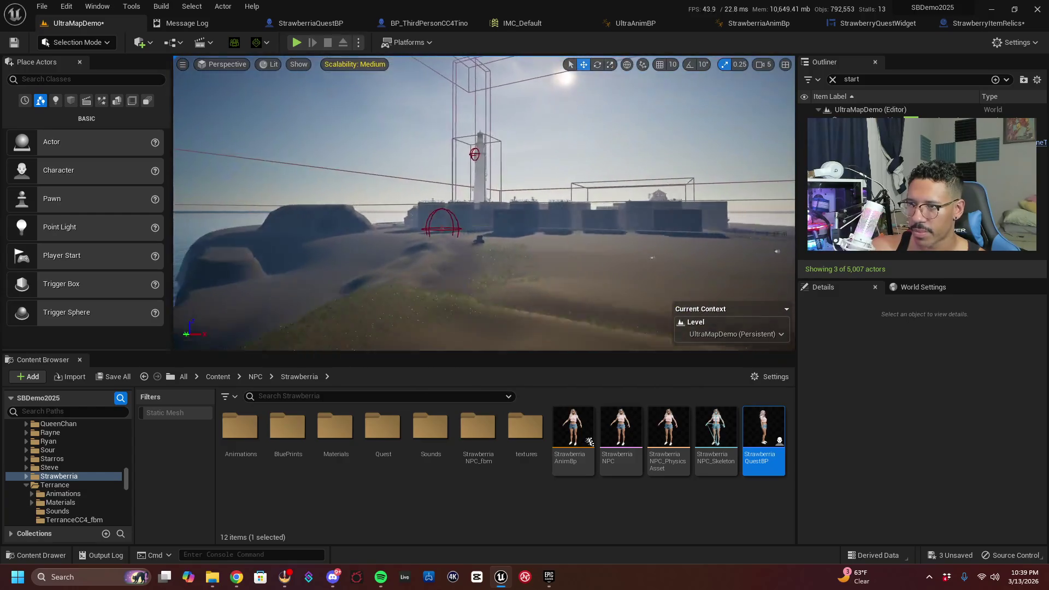
pyautogui.press('w')
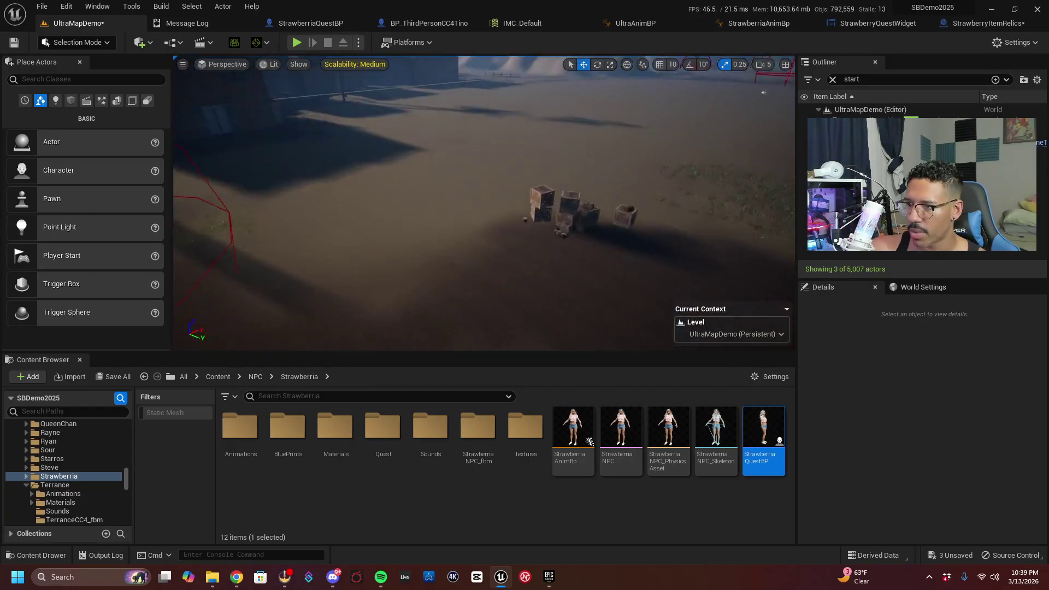
pyautogui.press('w')
pyautogui.press('w')
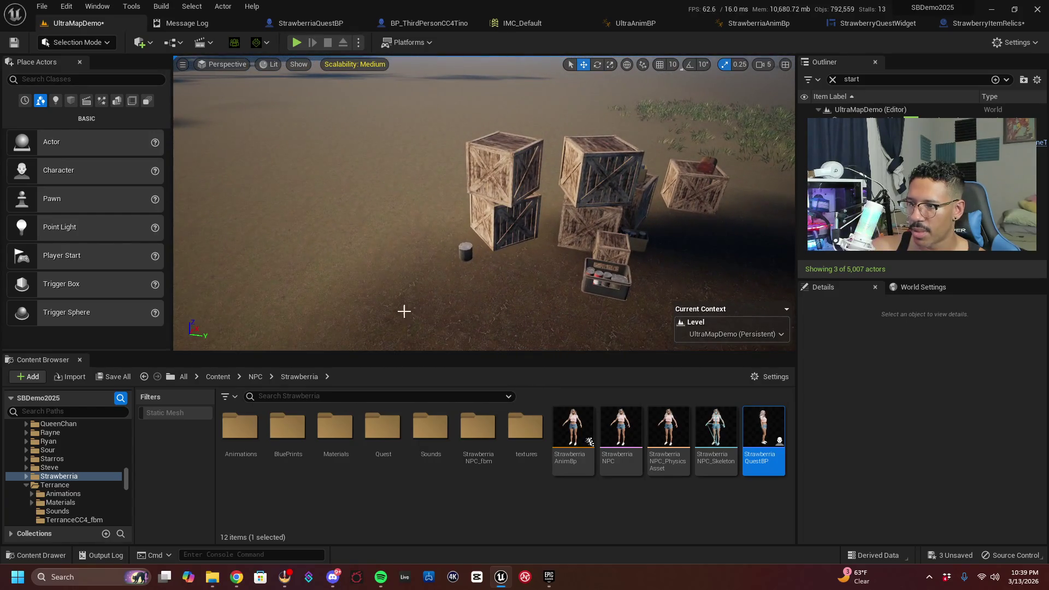
pyautogui.moveTo(765, 429)
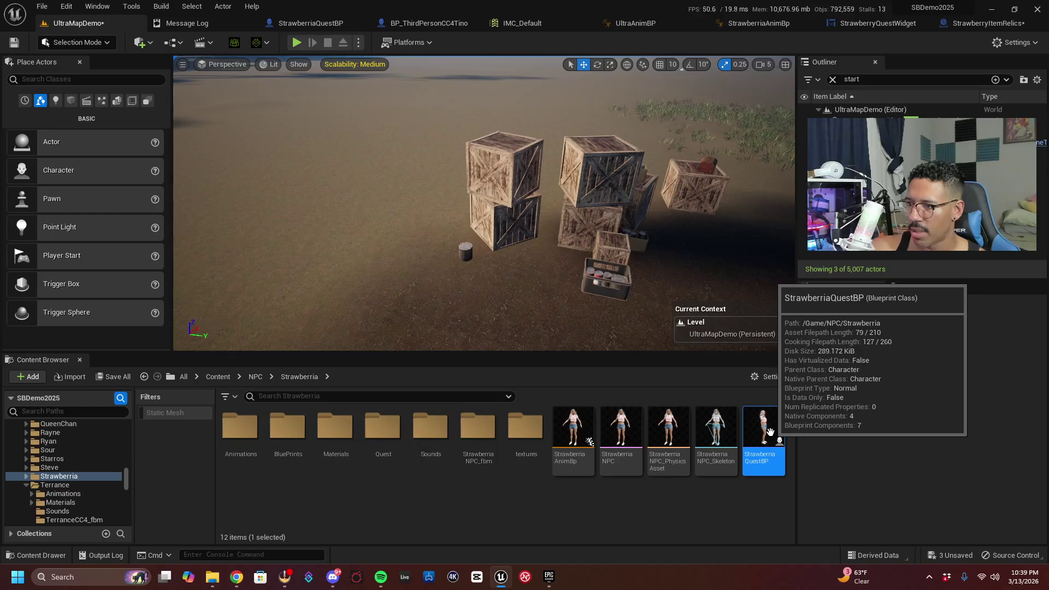
pyautogui.moveTo(770, 432); pyautogui.dragTo(725, 394)
pyautogui.moveTo(555, 295)
pyautogui.mouseDown()
pyautogui.moveTo(509, 269)
pyautogui.moveTo(513, 228)
pyautogui.mouseUp()
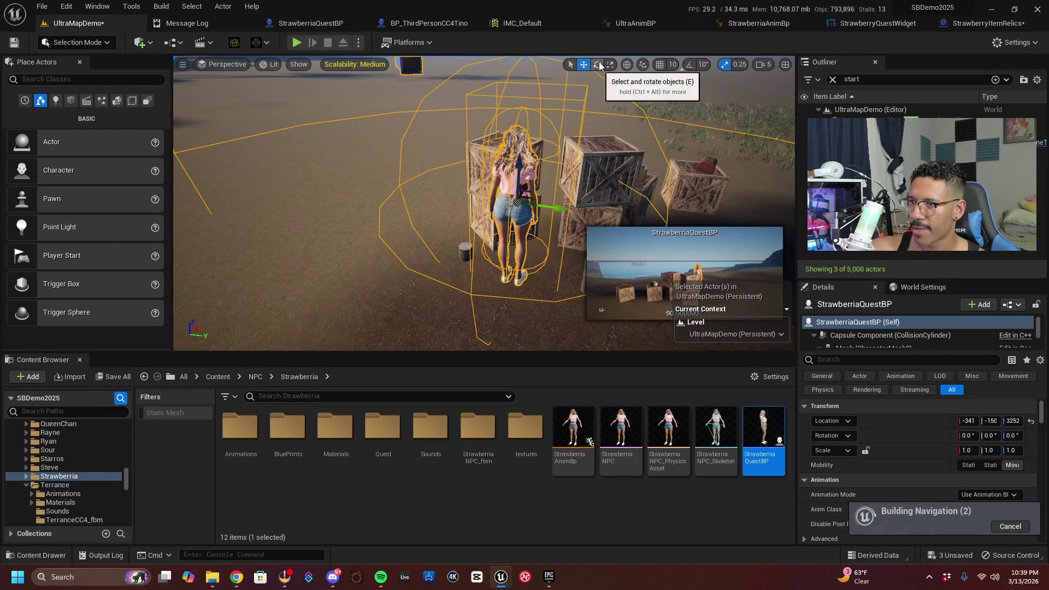
# Rotate Strawberria about 156° to face outward and frame the view on her
pyautogui.moveTo(558, 231); pyautogui.dragTo(532, 240)
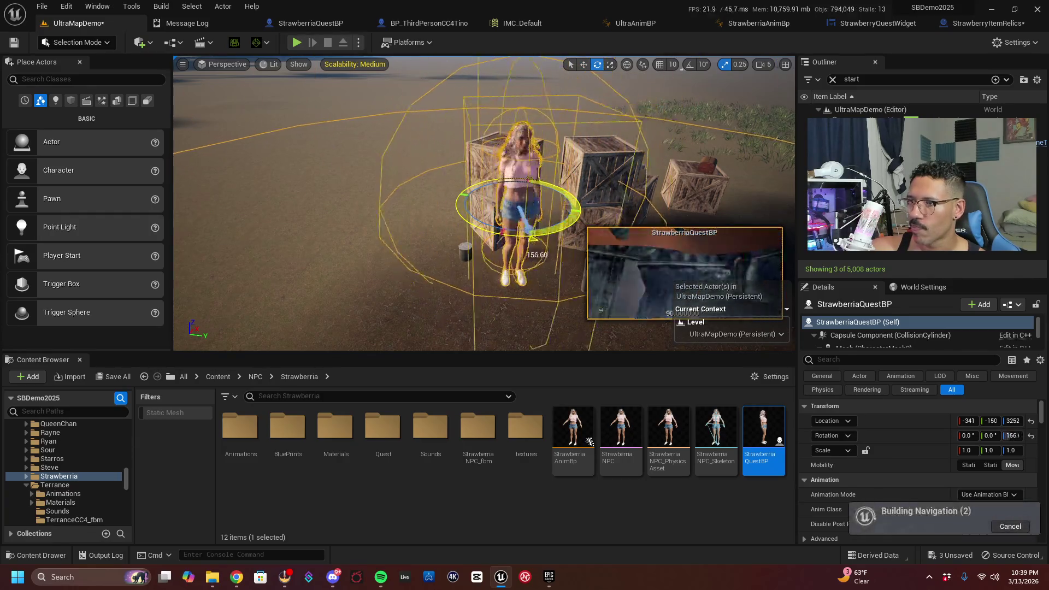
pyautogui.press('f')
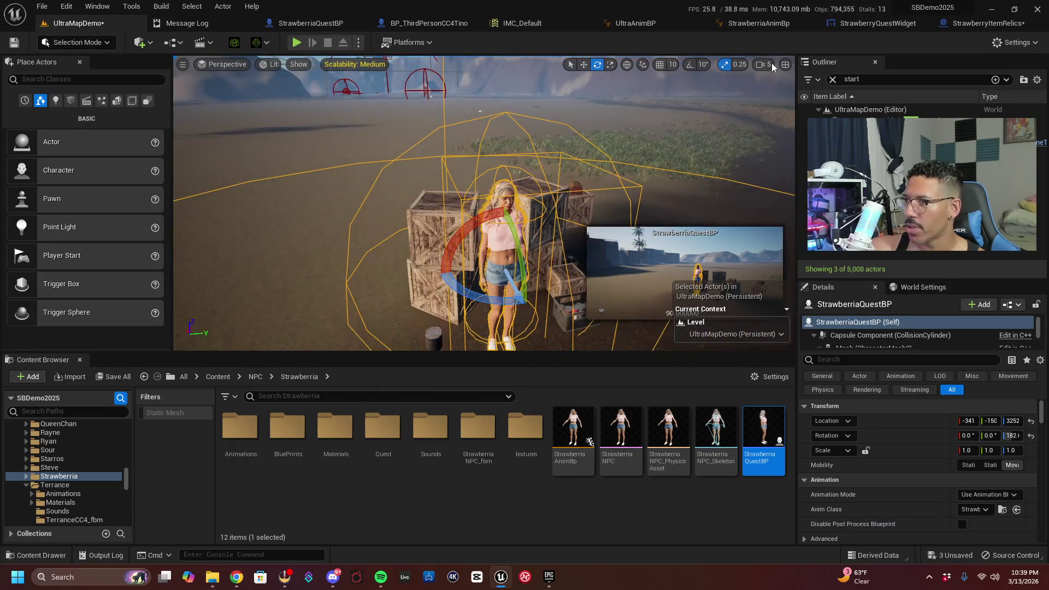
pyautogui.scroll(-6, 484, 203)
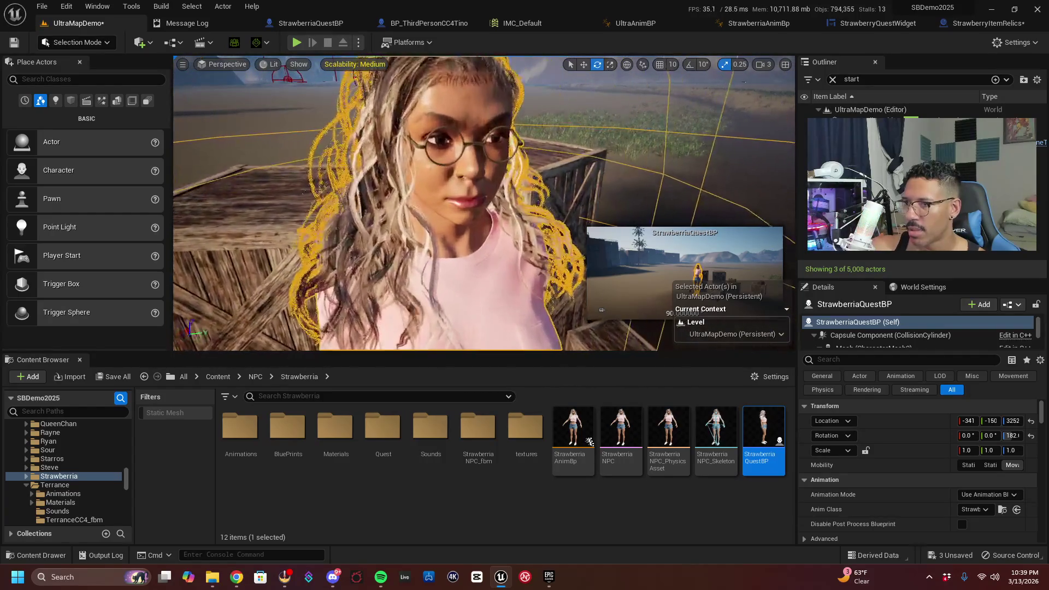
pyautogui.moveTo(483, 204); pyautogui.dragTo(435, 201)
pyautogui.scroll(5, 484, 203)
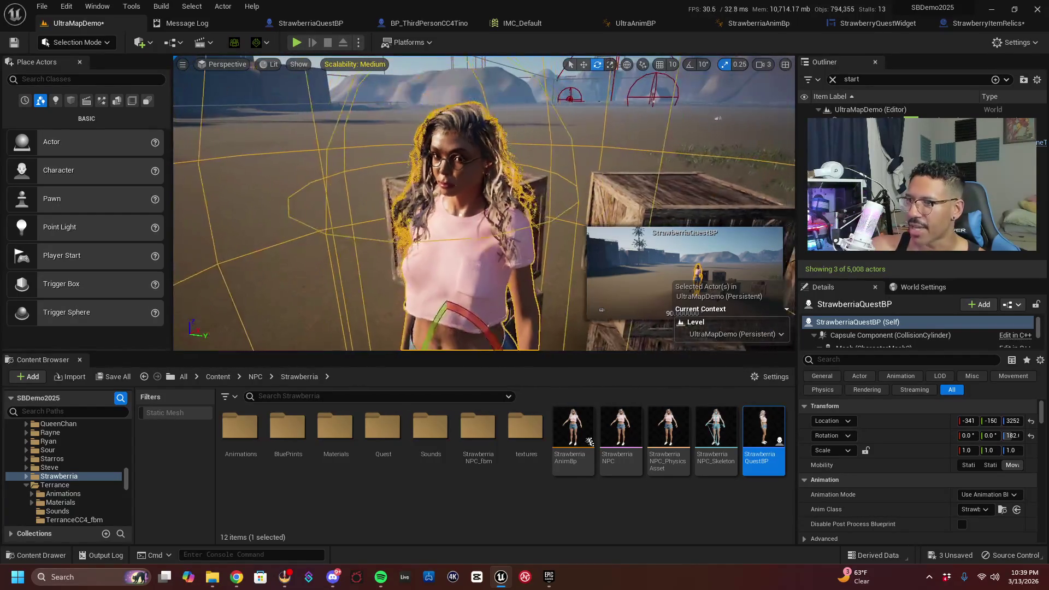
pyautogui.scroll(-4, 484, 203)
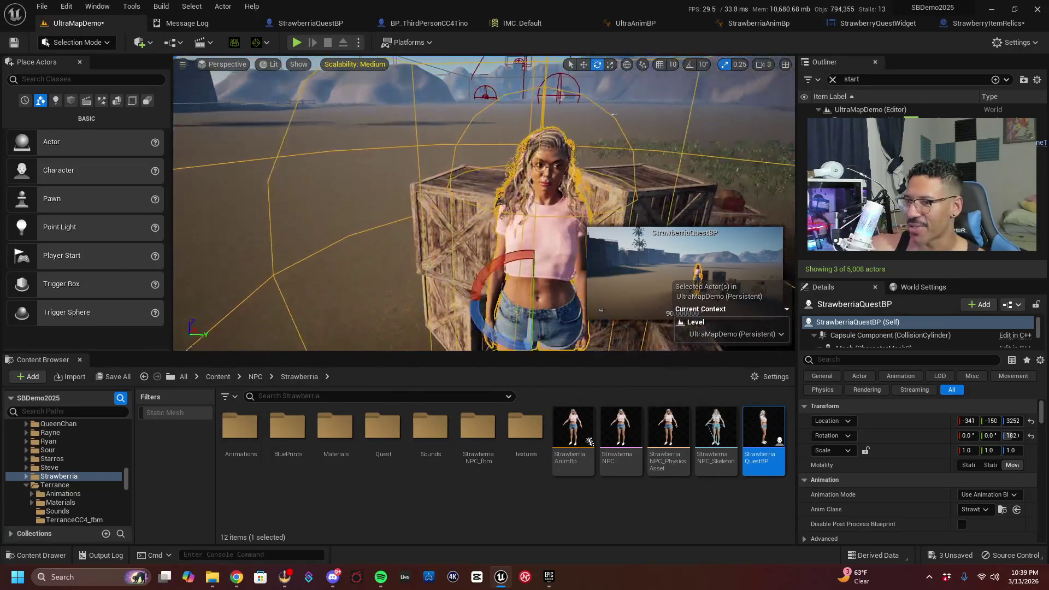
pyautogui.scroll(-3, 602, 310)
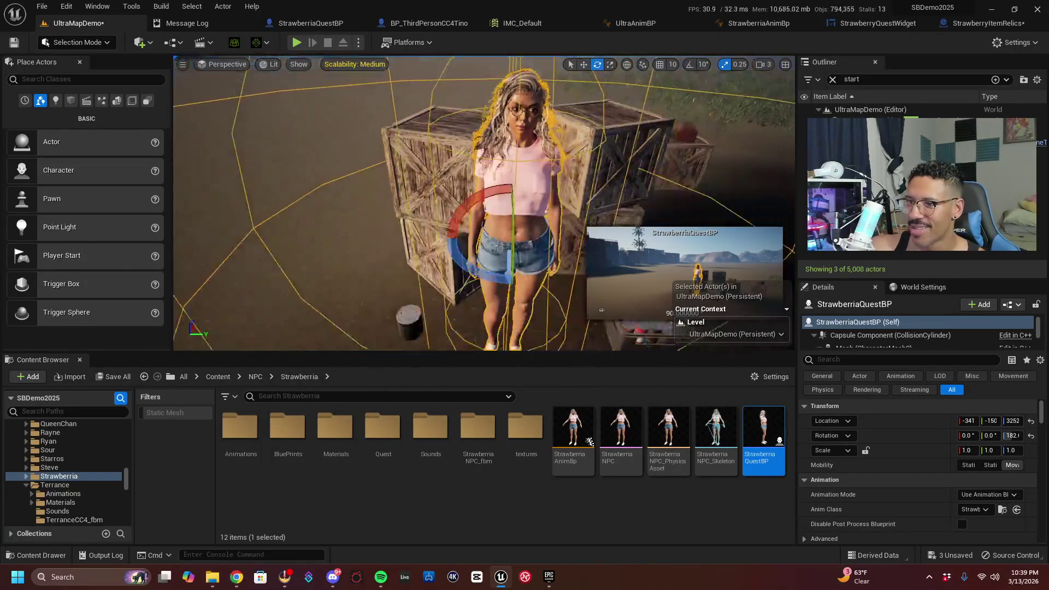
pyautogui.moveTo(602, 309); pyautogui.dragTo(431, 250)
pyautogui.click(431, 250)
pyautogui.scroll(-5, 435, 249)
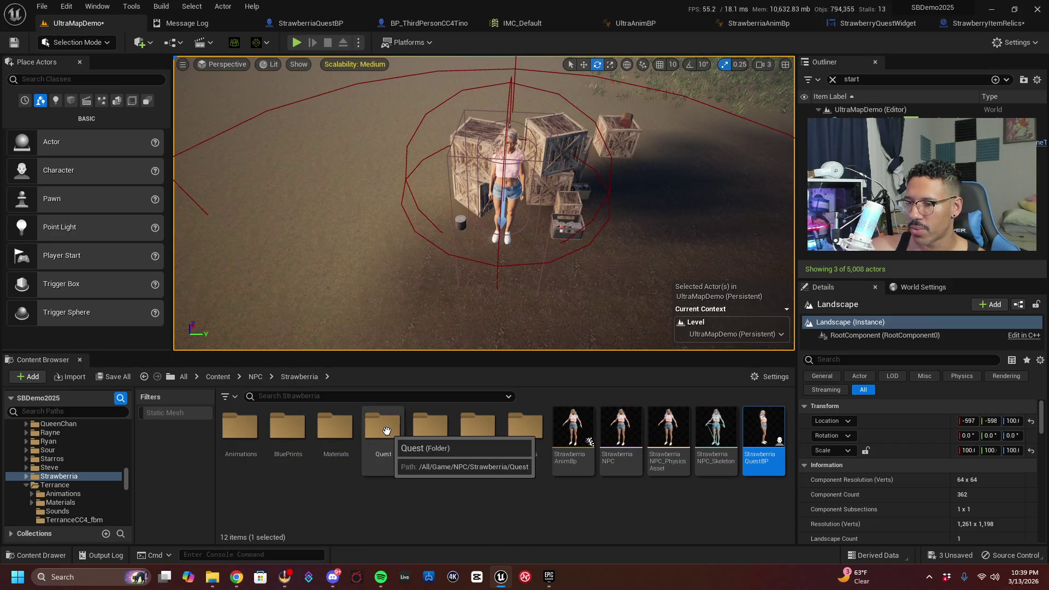
# Open the empty Strawberria BluePrints folder and lower the camera to ground level by the crates
pyautogui.doubleClick(293, 433)
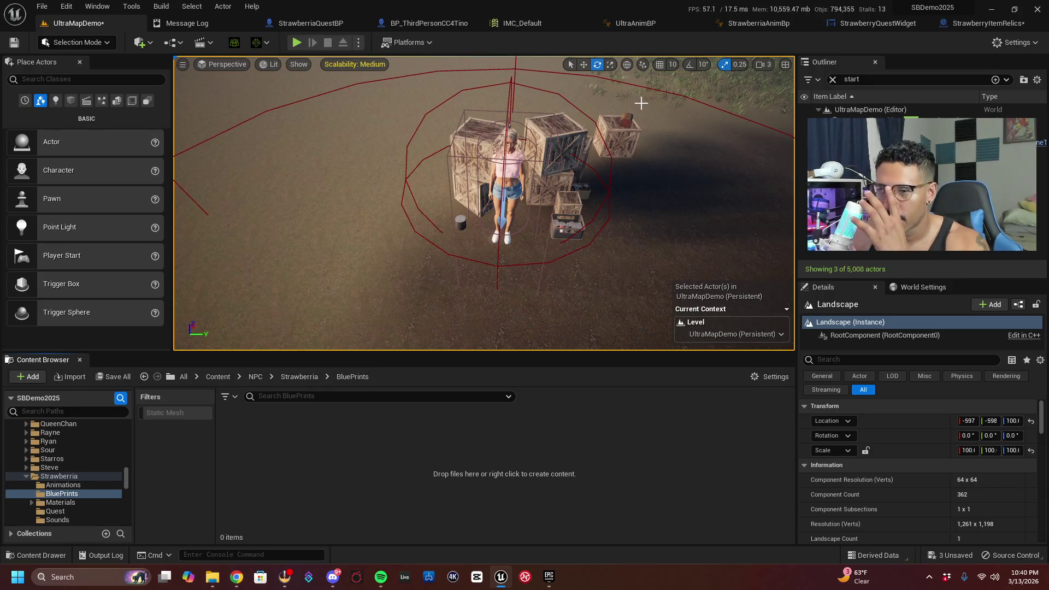
pyautogui.moveTo(414, 162)
pyautogui.mouseDown()
pyautogui.moveTo(416, 139)
pyautogui.moveTo(415, 186)
pyautogui.moveTo(415, 136)
pyautogui.mouseUp()
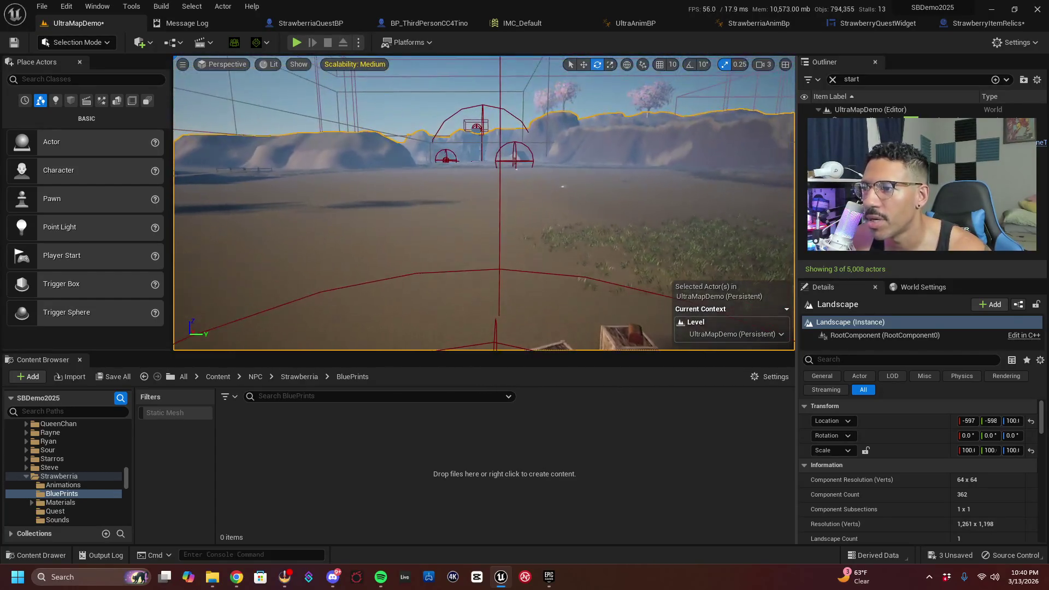
pyautogui.moveTo(450, 173)
pyautogui.mouseDown()
pyautogui.moveTo(450, 197)
pyautogui.moveTo(440, 161)
pyautogui.moveTo(465, 162)
pyautogui.mouseUp()
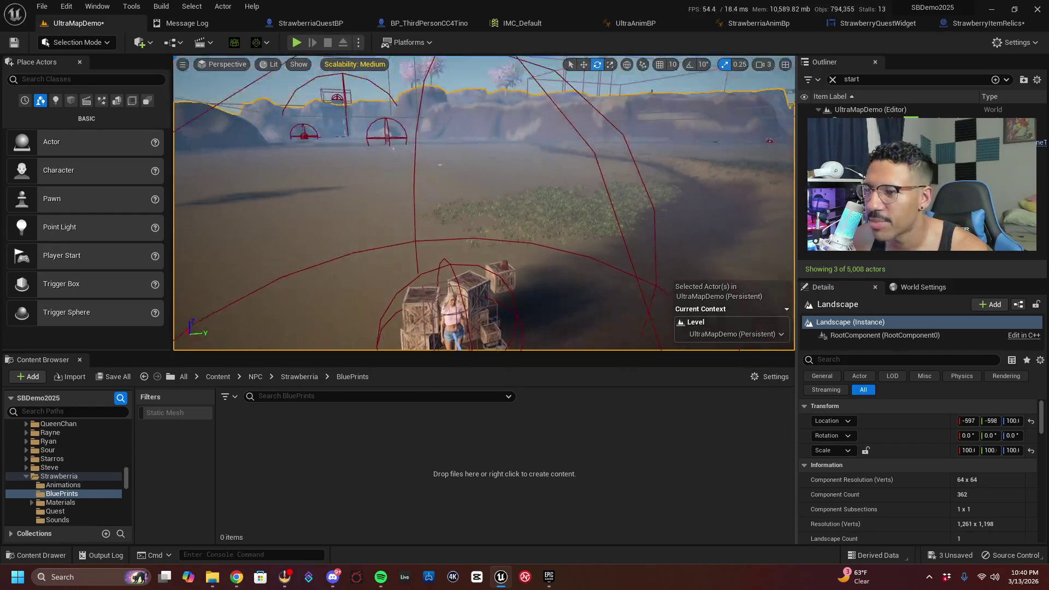
pyautogui.moveTo(464, 162); pyautogui.dragTo(463, 169)
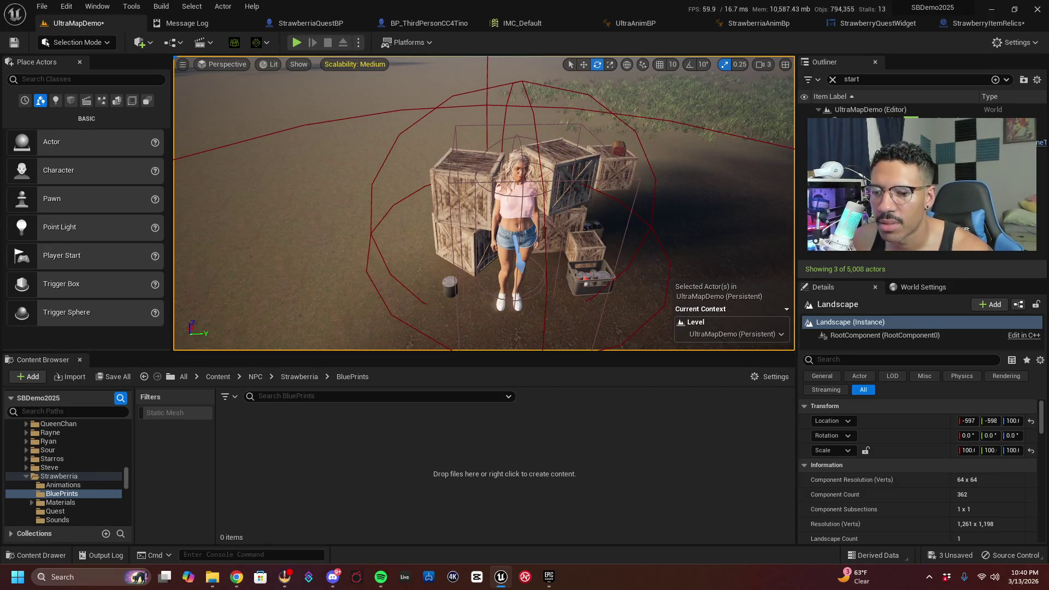
pyautogui.scroll(3, 484, 204)
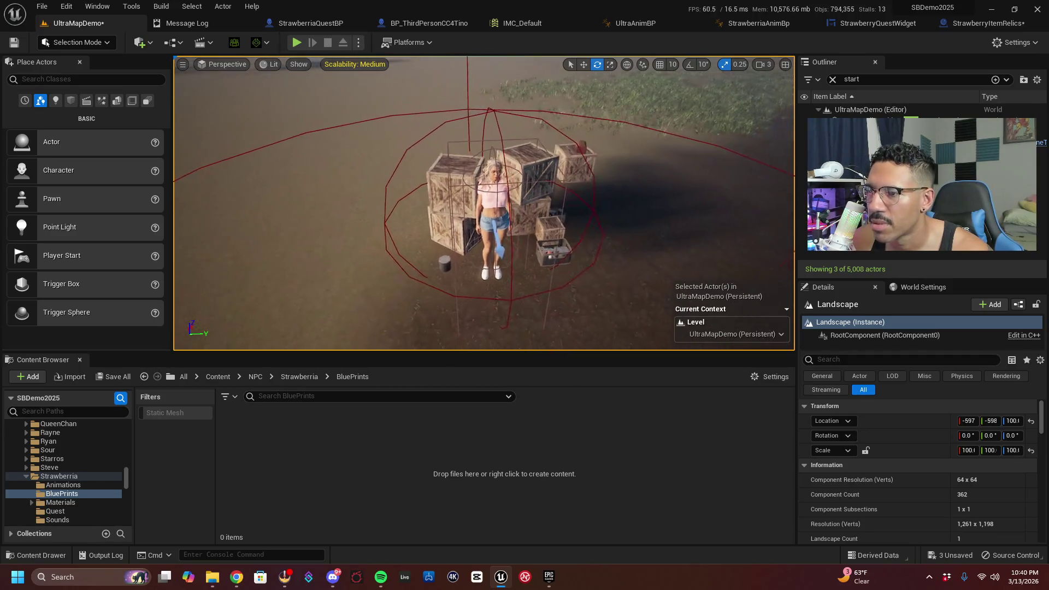
pyautogui.scroll(5, 484, 204)
pyautogui.scroll(-3, 484, 203)
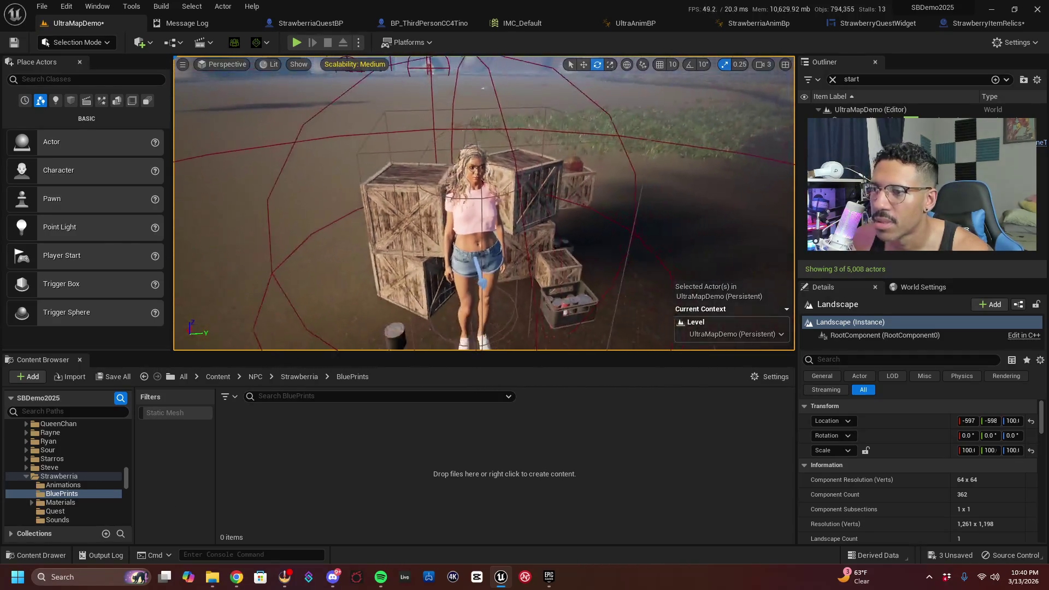
pyautogui.scroll(-2, 484, 204)
pyautogui.scroll(2, 484, 204)
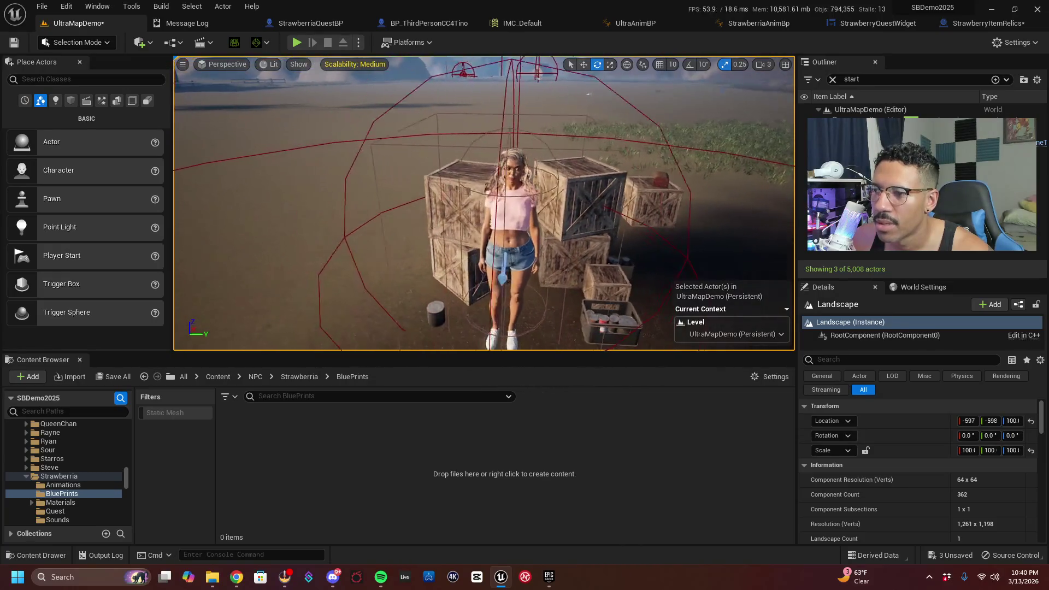
pyautogui.scroll(3, 500, 266)
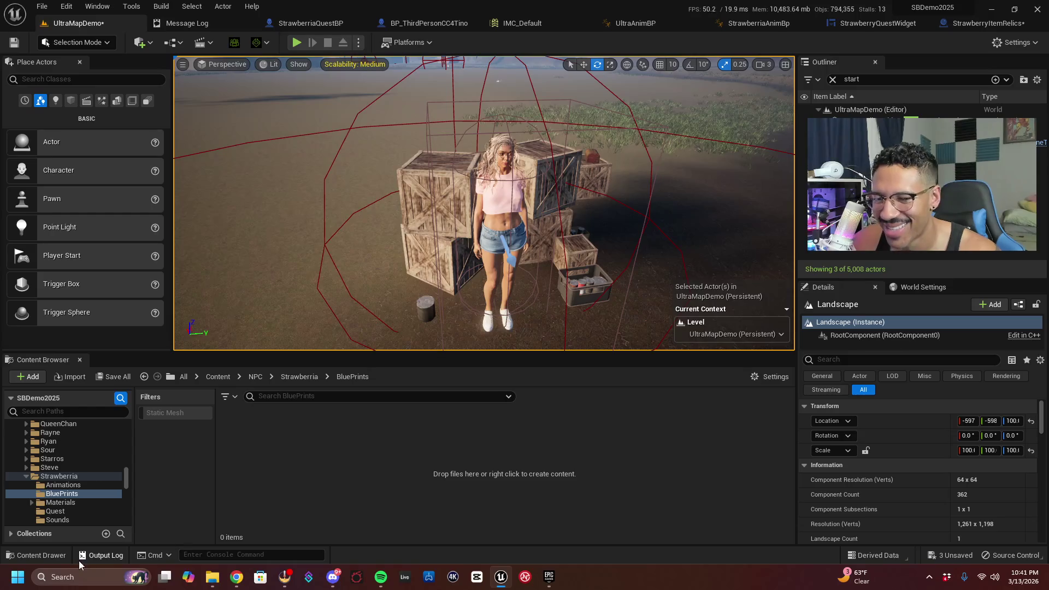
pyautogui.click(94, 577)
# Search 'epic' to launch the Epic Games Launcher, then move its window aside to reveal the editor
pyautogui.write('epic')
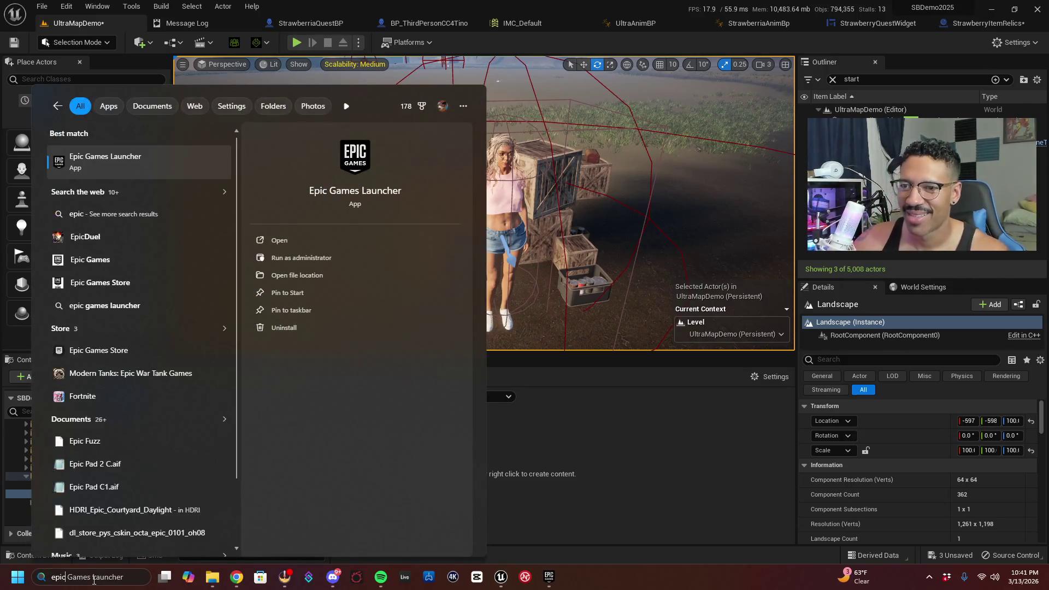
pyautogui.press('Return')
pyautogui.moveTo(574, 20)
pyautogui.mouseDown()
pyautogui.moveTo(655, 137)
pyautogui.moveTo(1048, 273)
pyautogui.mouseUp()
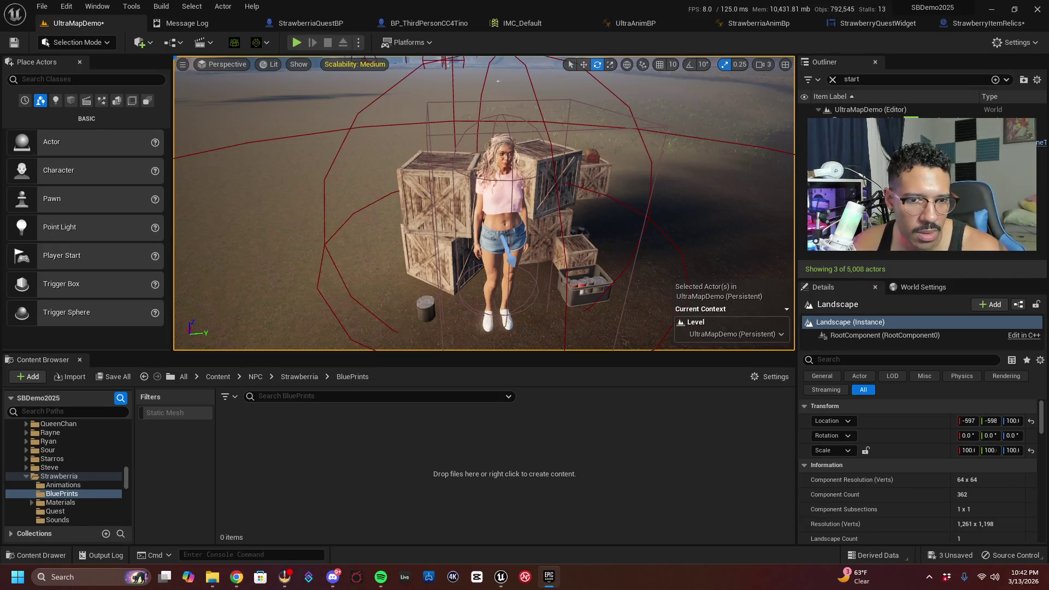
# Browse Strawberria's Quest assets, open StrawberryItemRelics, and return to the UltraMapDemo level
pyautogui.click(307, 376)
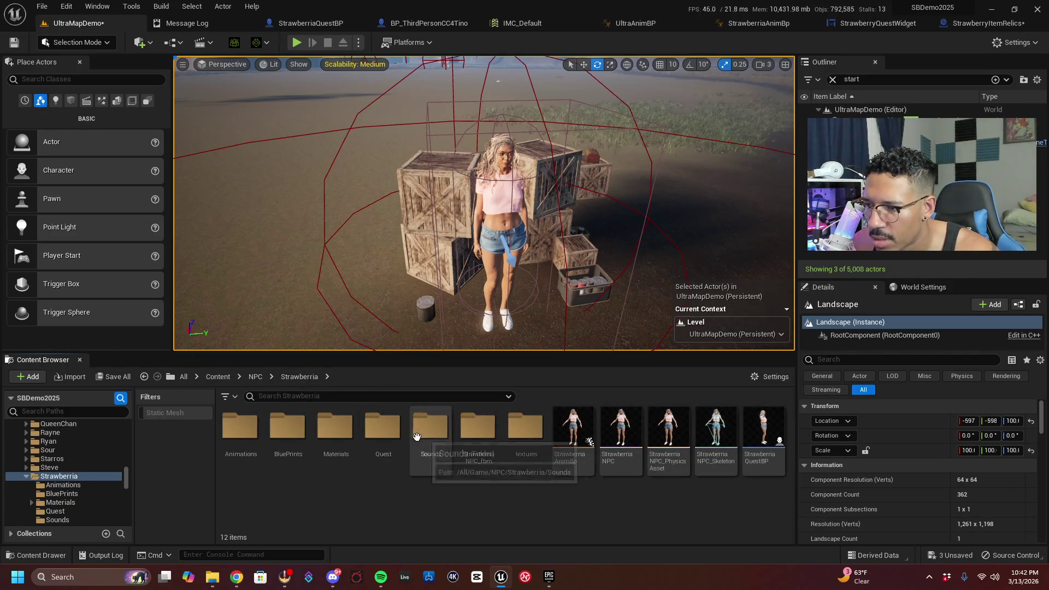
pyautogui.doubleClick(387, 435)
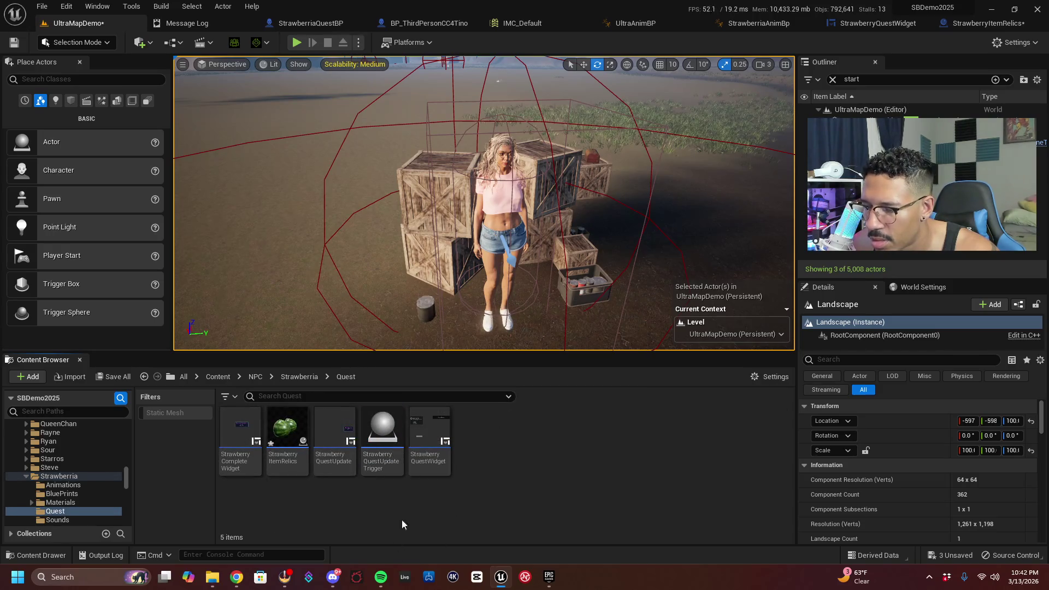
pyautogui.click(392, 473)
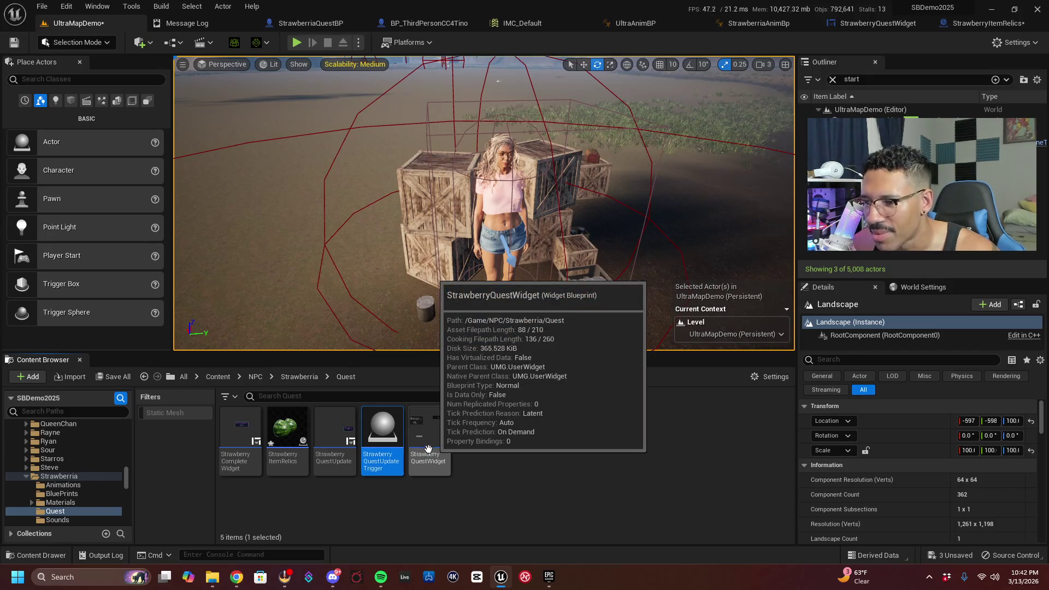
pyautogui.click(439, 466)
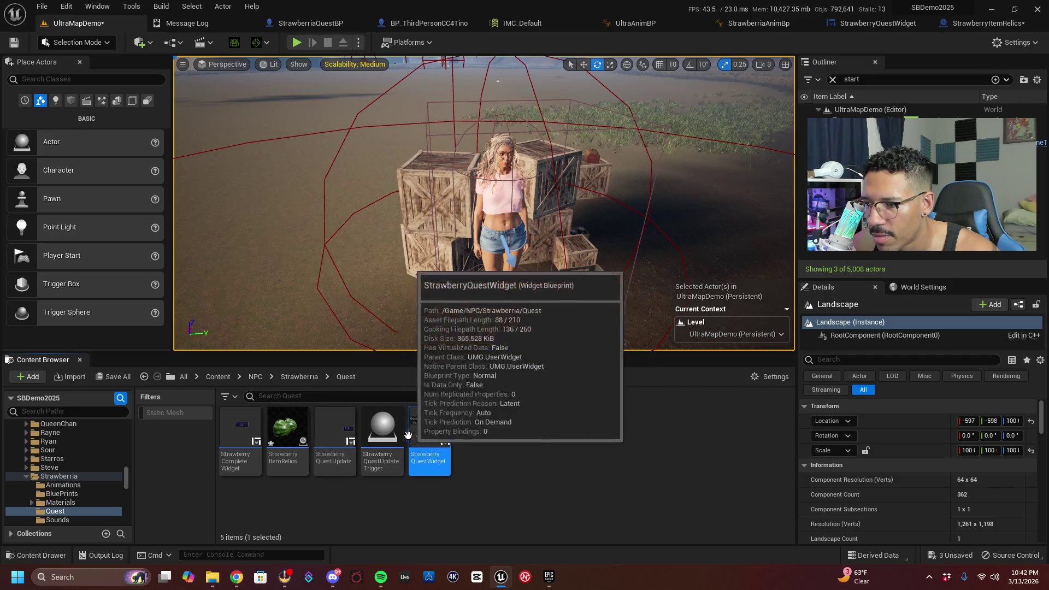
pyautogui.doubleClick(299, 432)
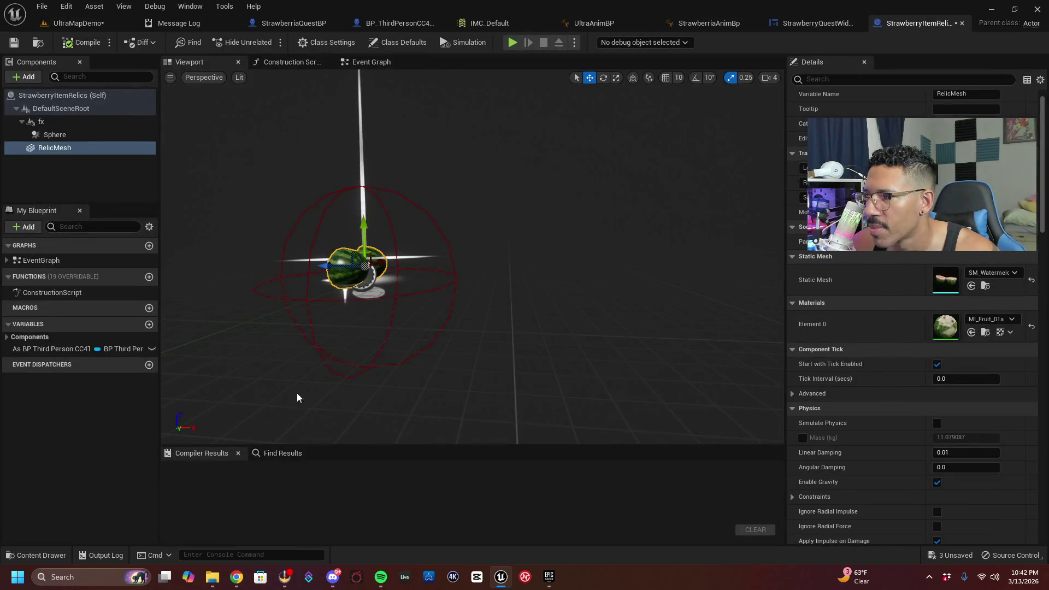
pyautogui.click(986, 286)
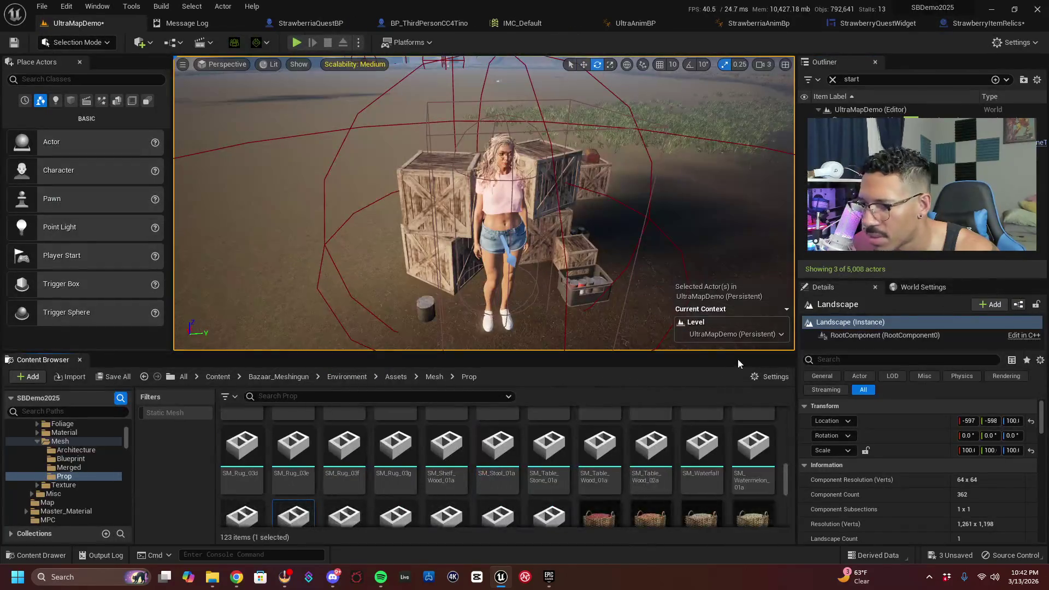
# Select a watermelon prop mesh, then switch to the Epic Games Launcher and File Explorer
pyautogui.click(289, 505)
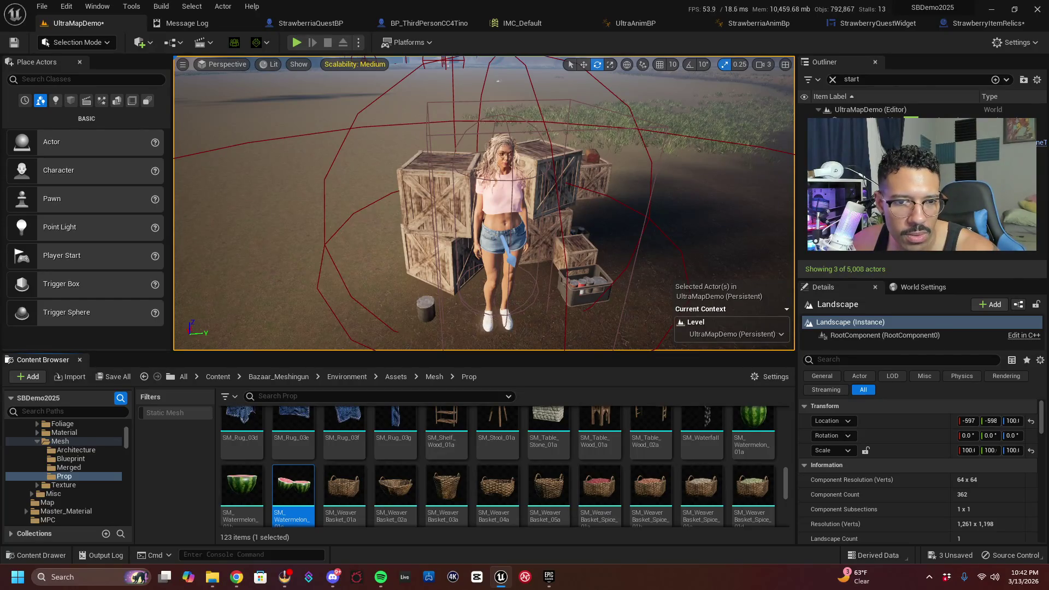
pyautogui.click(549, 576)
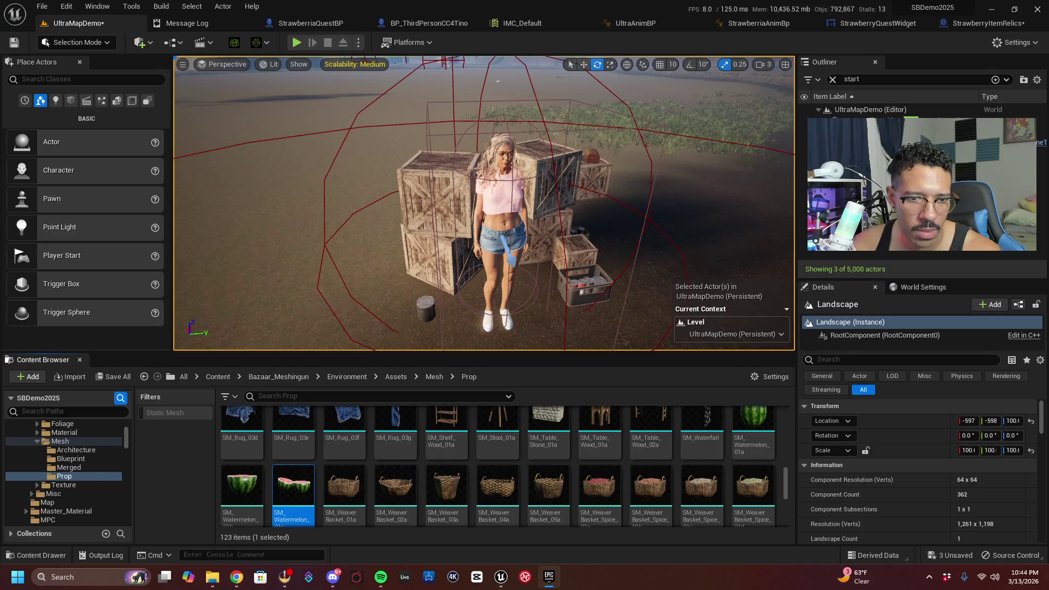
pyautogui.click(211, 577)
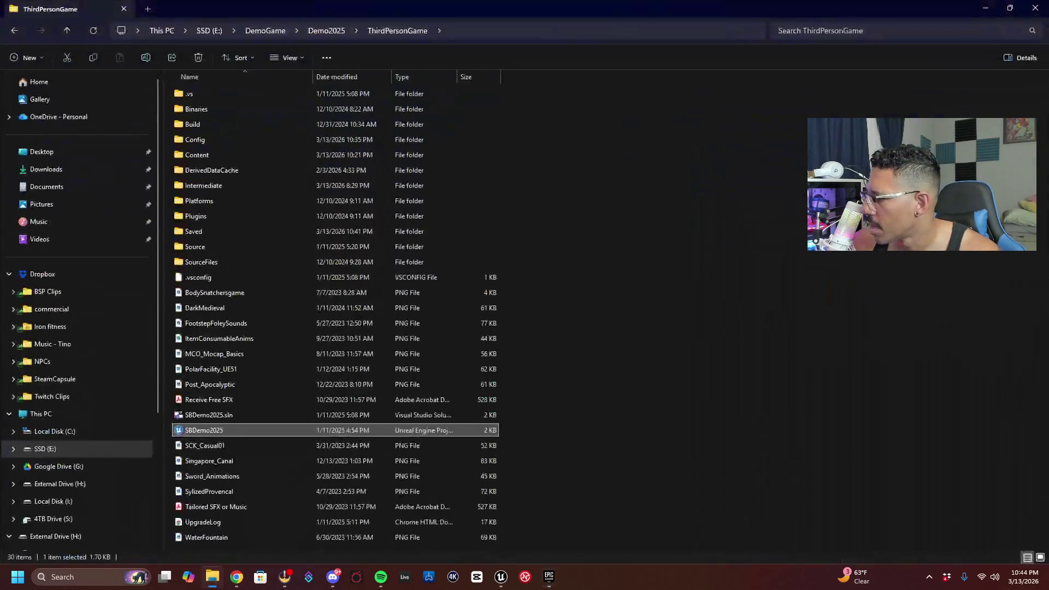
# Bring up File Explorer showing the ThirdPersonGame project folder
pyautogui.click(212, 577)
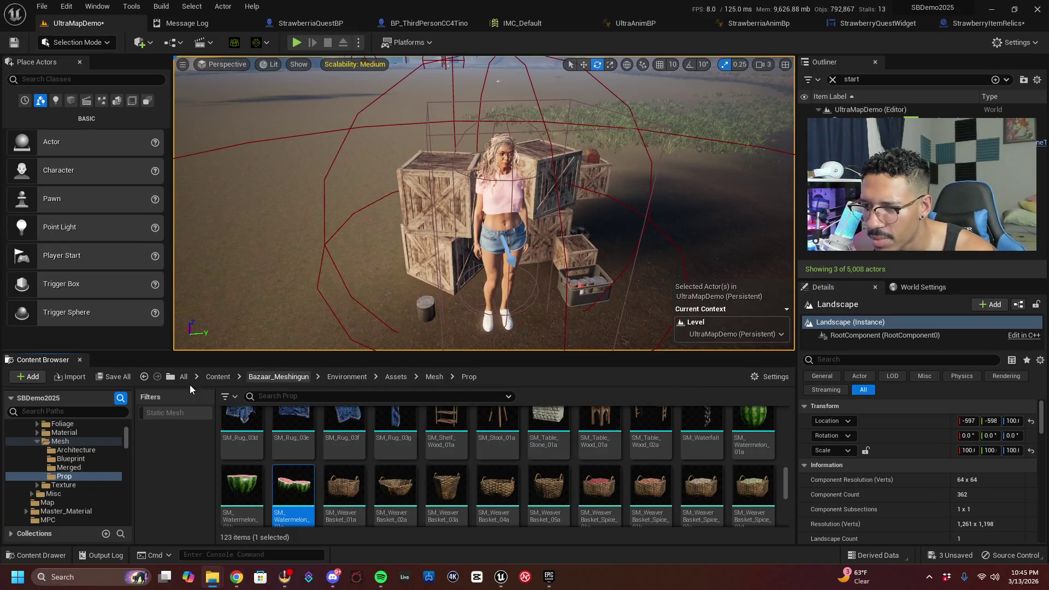
# Browse from the Strawberria NPC to its asset folder and open the Quest folder
pyautogui.rightClick(502, 202)
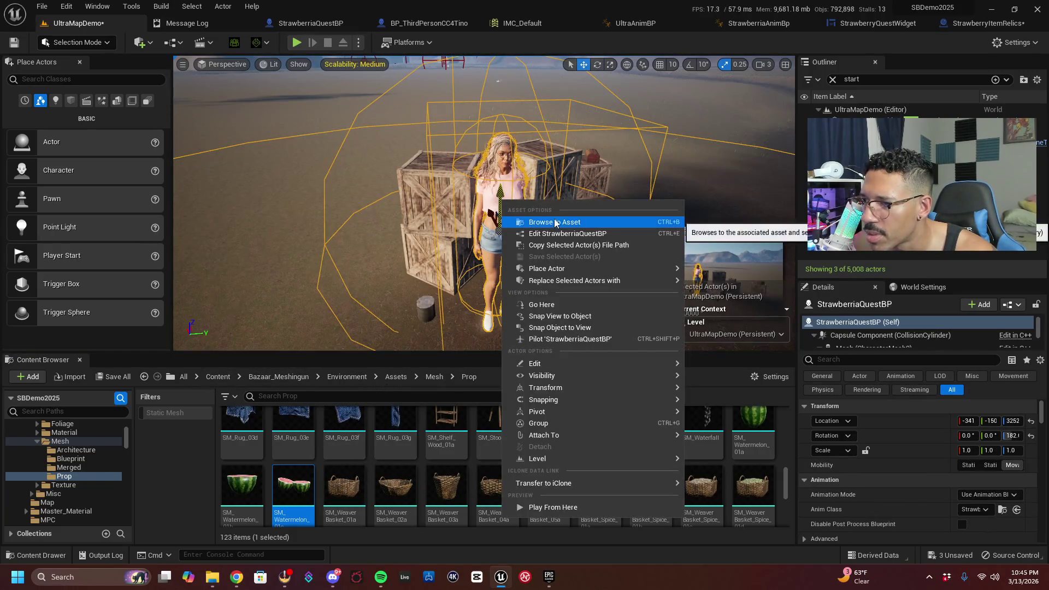
pyautogui.click(555, 222)
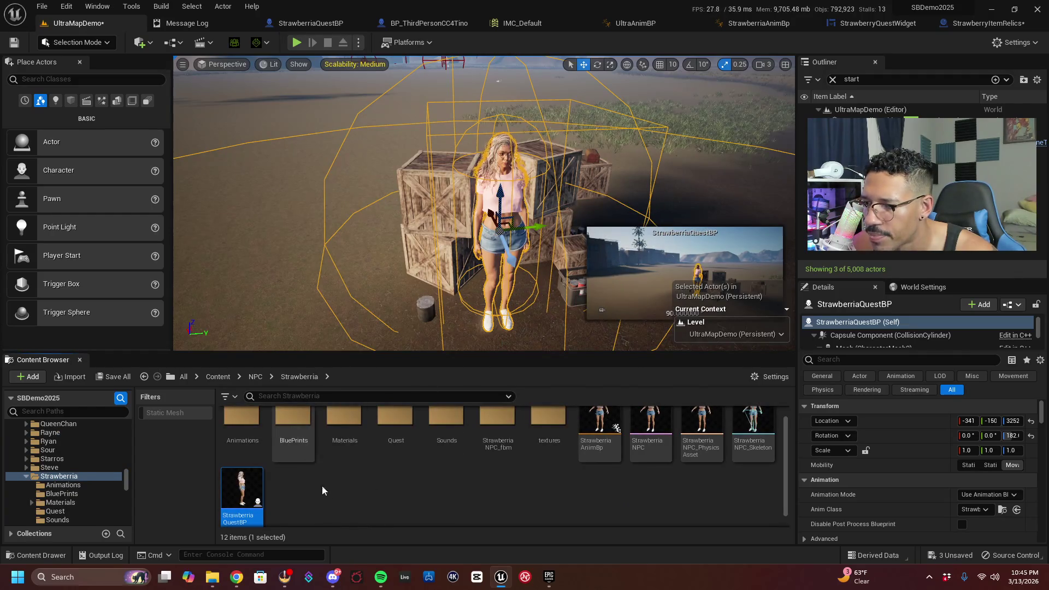
pyautogui.doubleClick(395, 423)
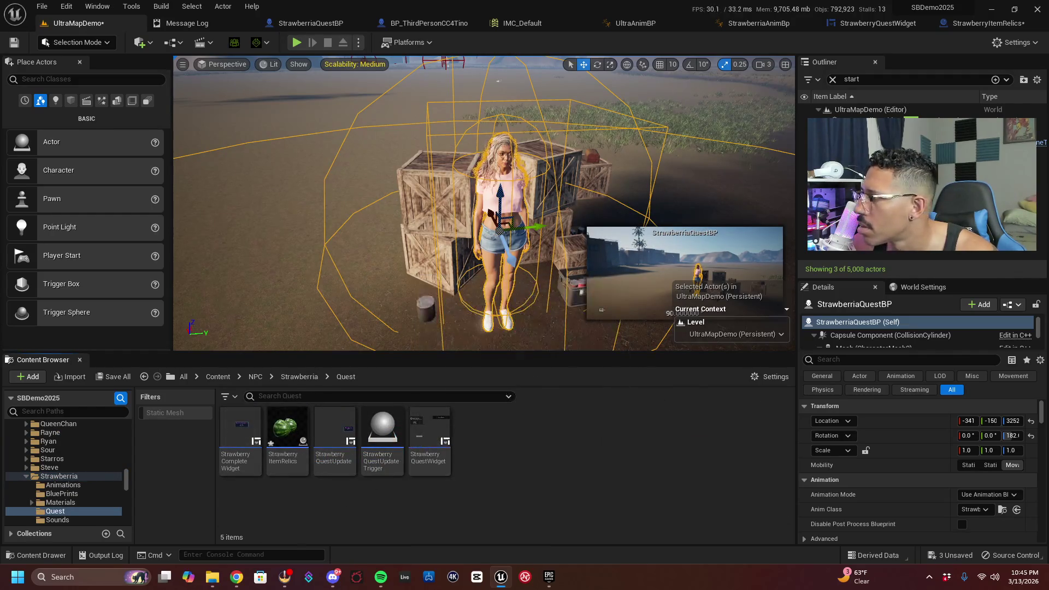
# Import strawberry_fbx into the Quest folder using the default FBX import settings
pyautogui.moveTo(685, 406); pyautogui.dragTo(562, 447)
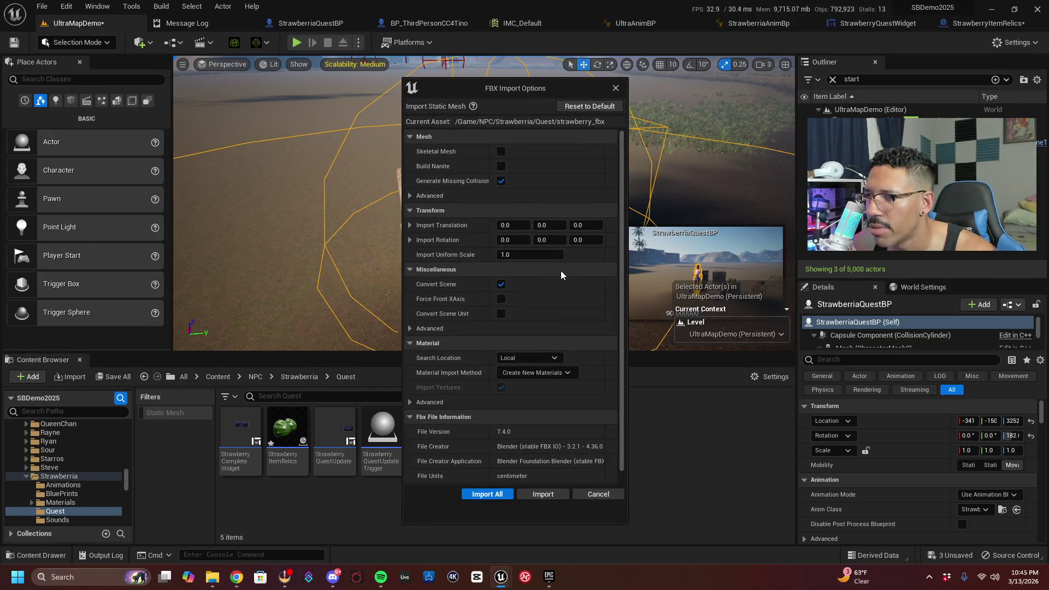
pyautogui.scroll(-1, 562, 270)
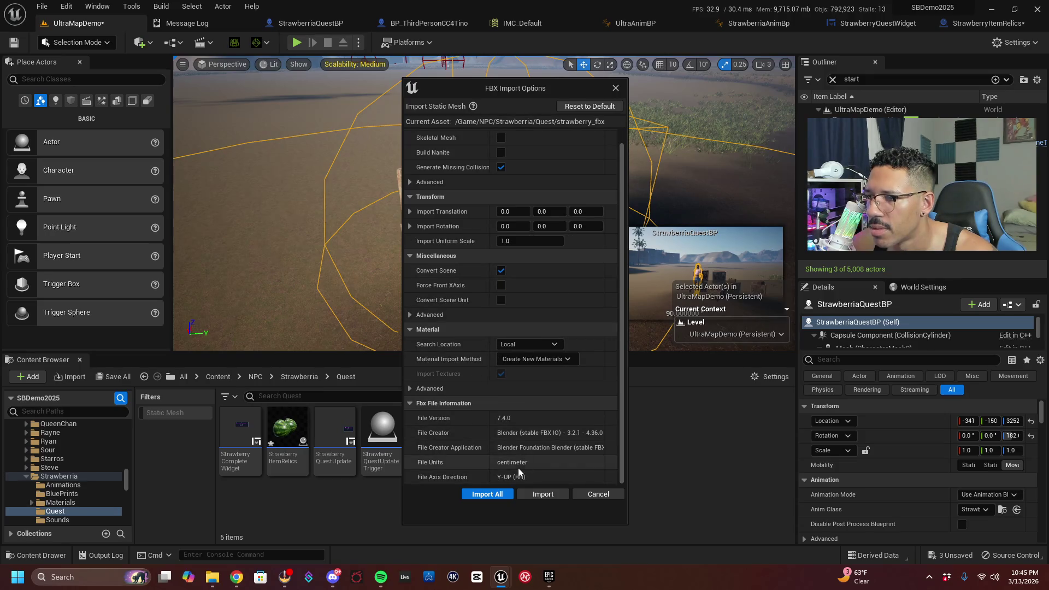
pyautogui.click(501, 494)
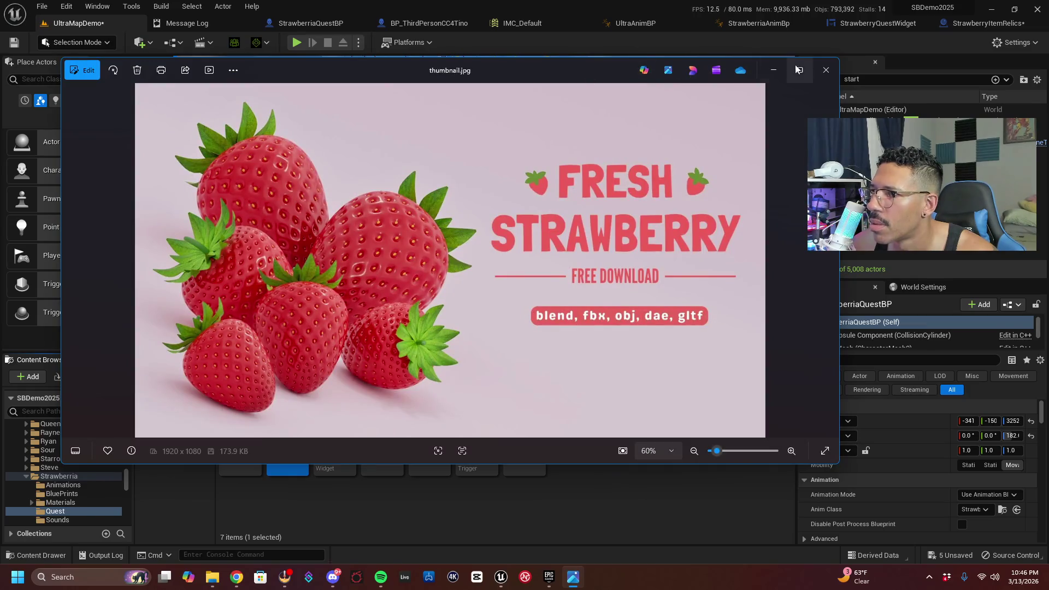
pyautogui.click(822, 67)
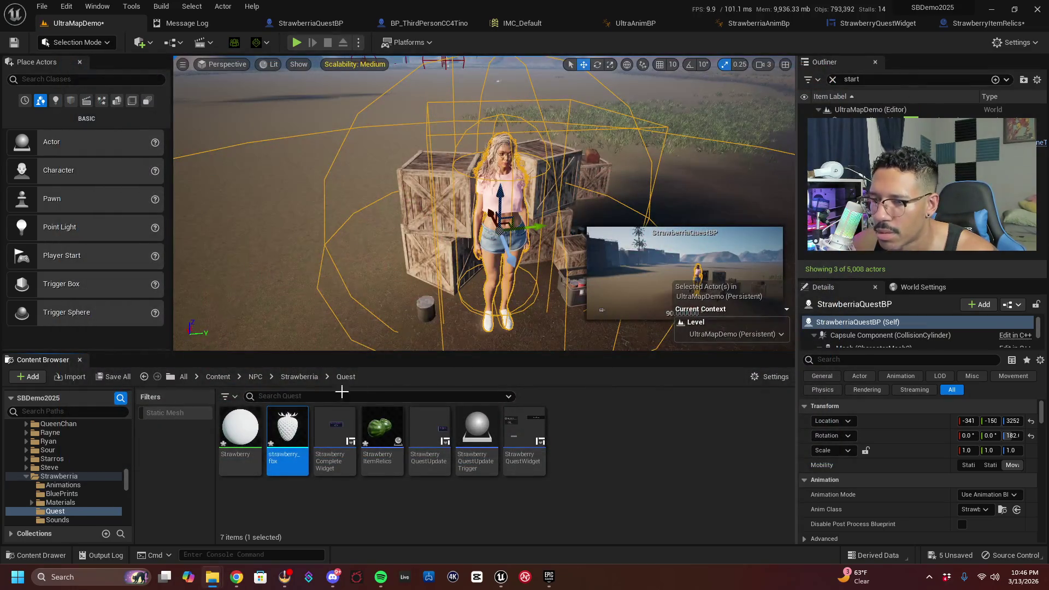
pyautogui.moveTo(301, 427)
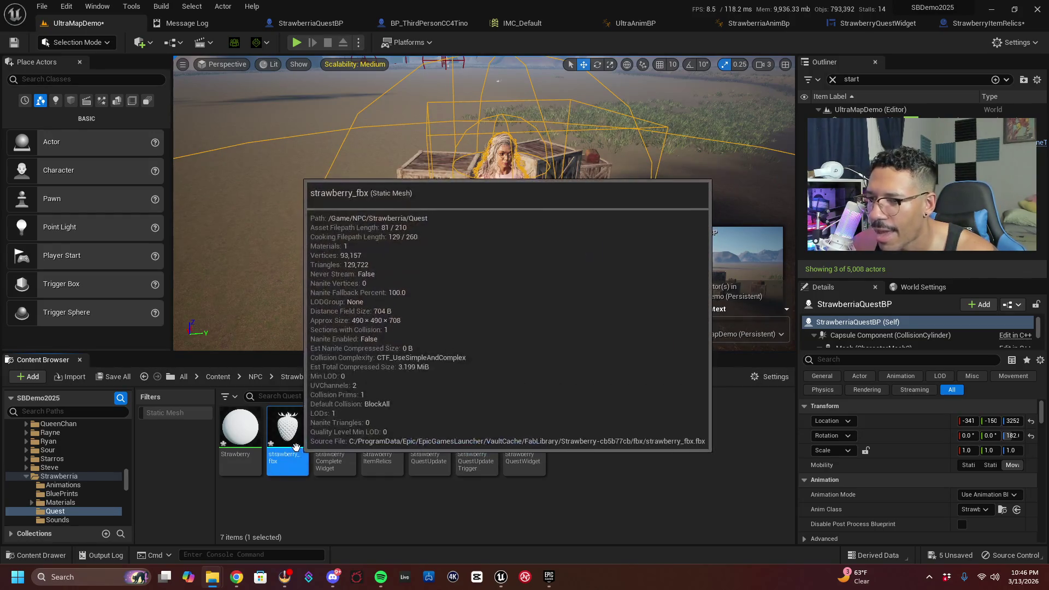
# View the strawberry_fbx mesh in the Static Mesh Editor from all sides, then close the editor
pyautogui.doubleClick(298, 445)
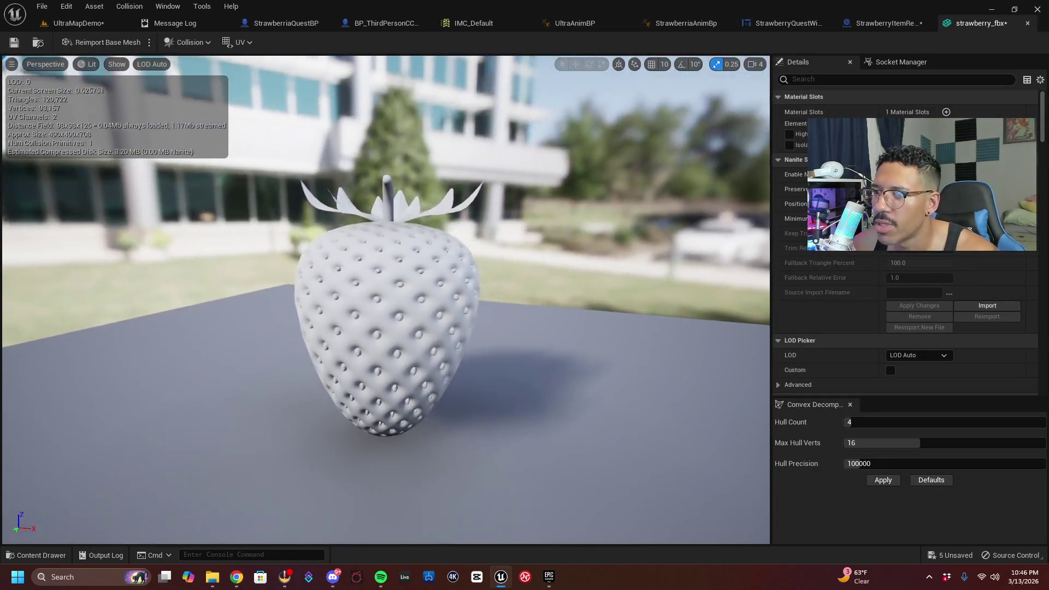
pyautogui.moveTo(382, 327)
pyautogui.mouseDown()
pyautogui.moveTo(415, 328)
pyautogui.moveTo(349, 327)
pyautogui.moveTo(415, 328)
pyautogui.mouseUp()
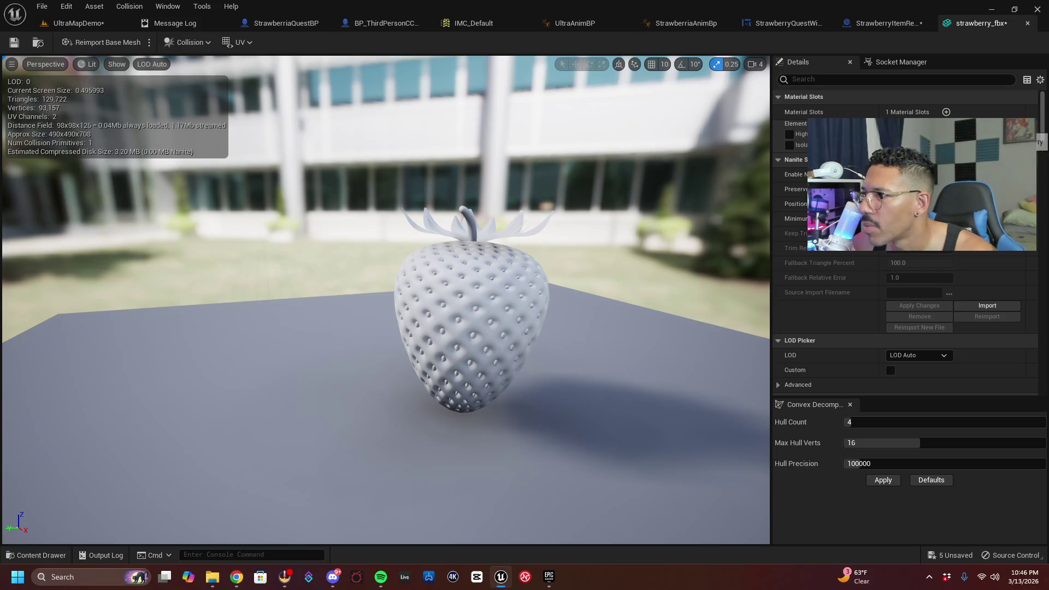
pyautogui.click(1027, 23)
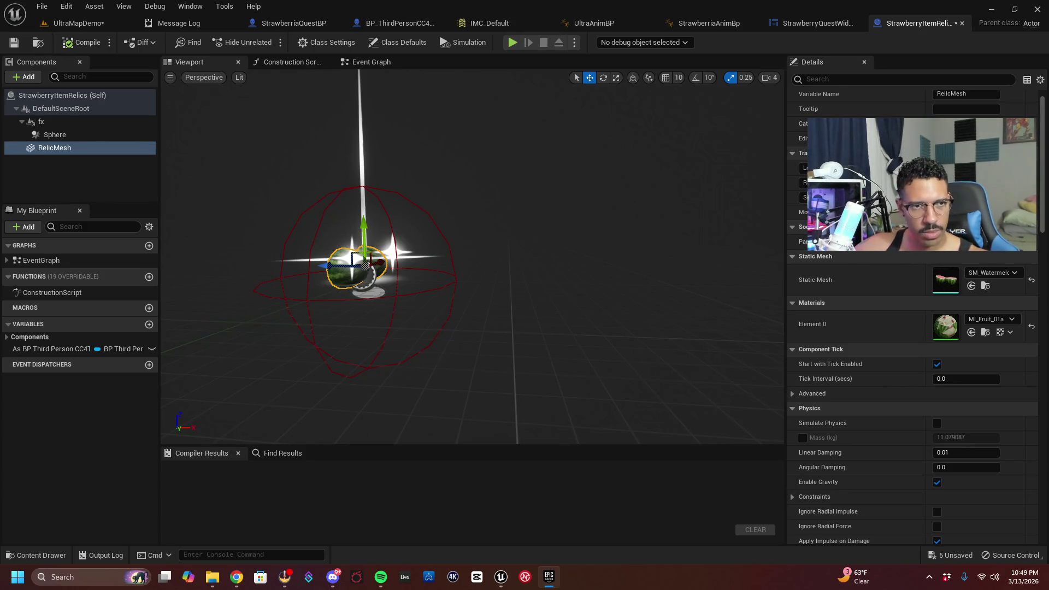
# Filter folders by 'straw', browse StrawberriaNPC and StrawberriaNPC_fbm, then select StrawberriaNPC inside textures
pyautogui.click(37, 555)
pyautogui.click(136, 408)
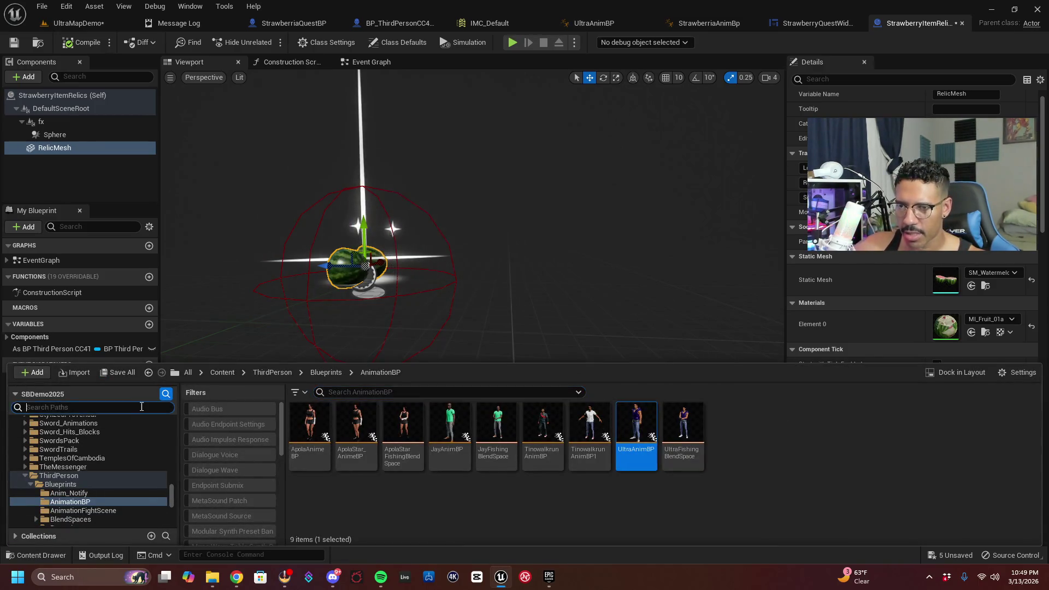
pyautogui.write('straw')
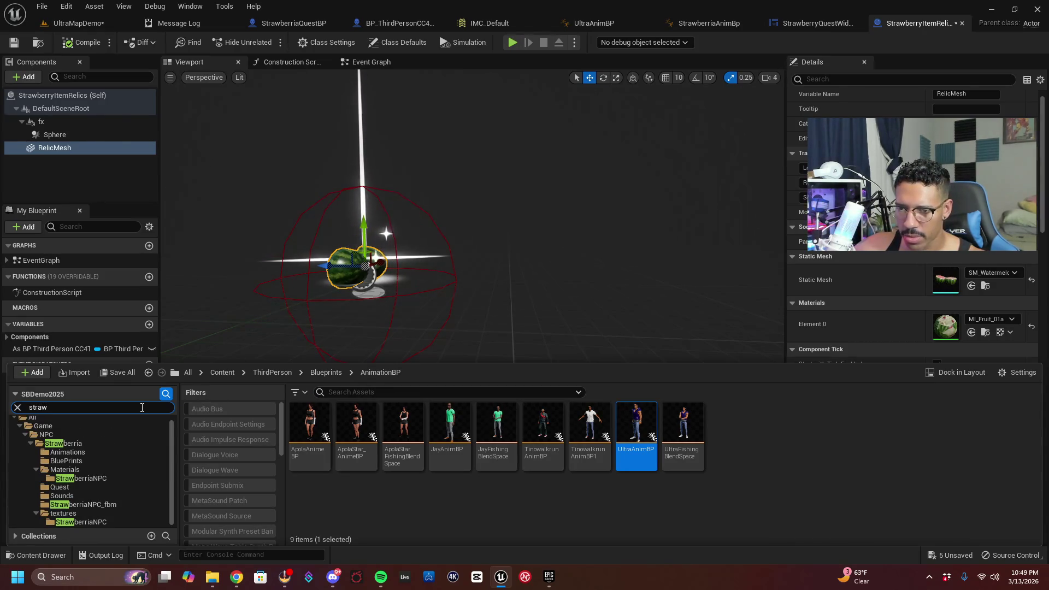
pyautogui.click(108, 523)
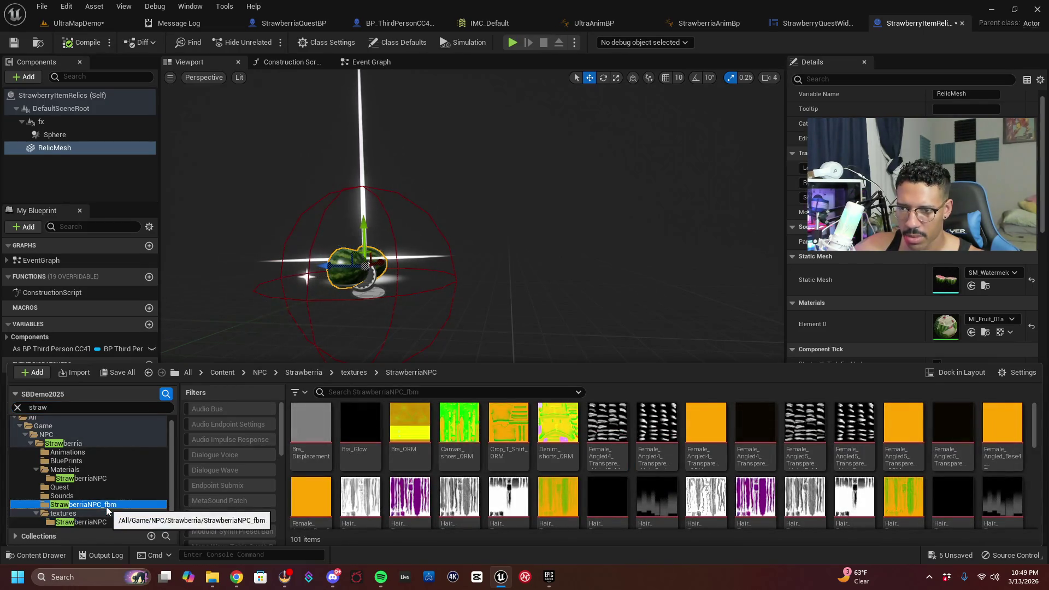
pyautogui.click(106, 507)
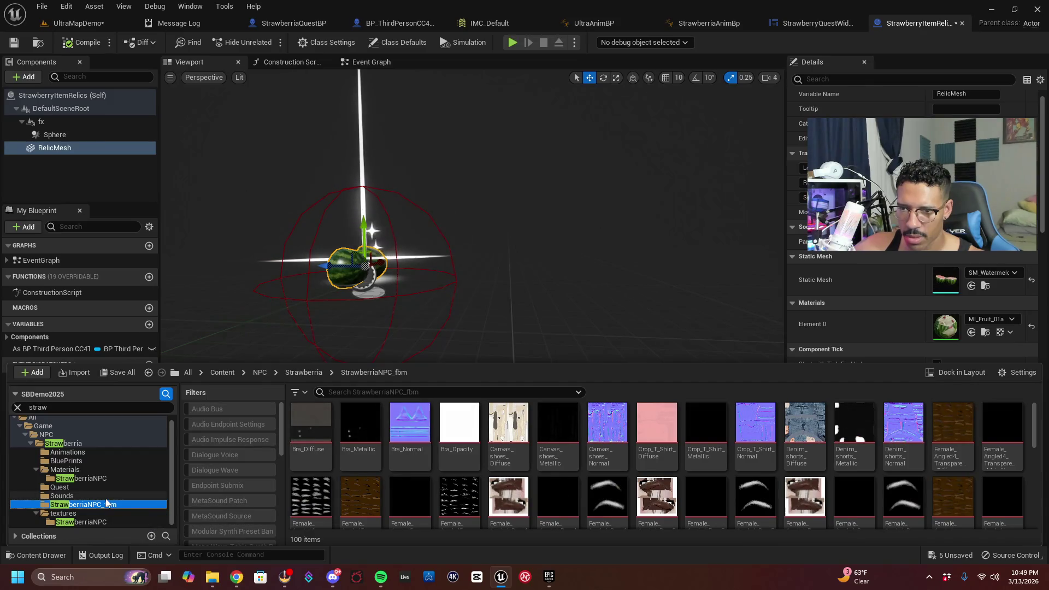
pyautogui.click(79, 513)
pyautogui.click(327, 440)
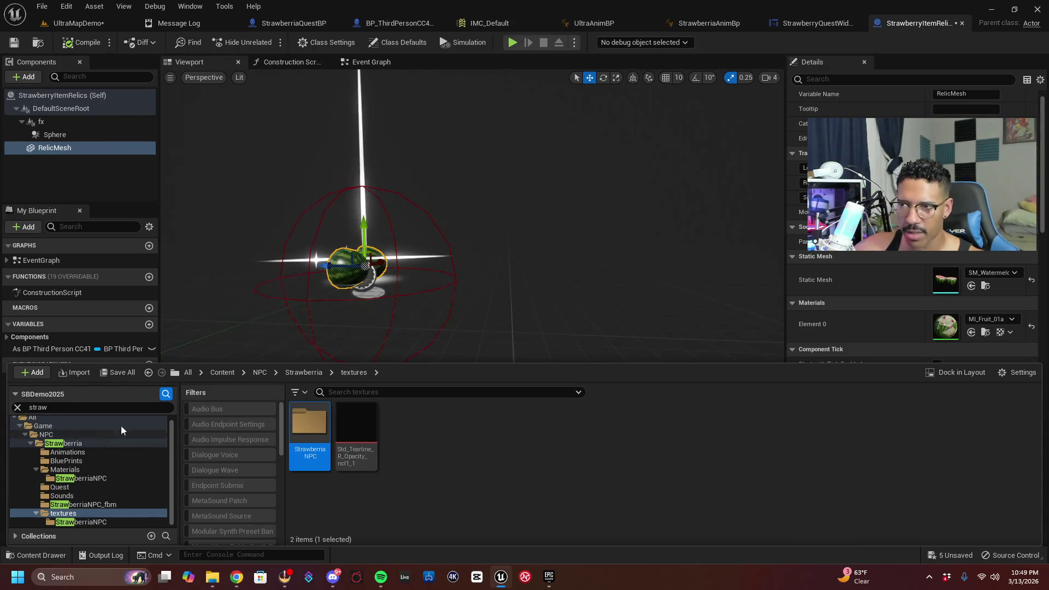
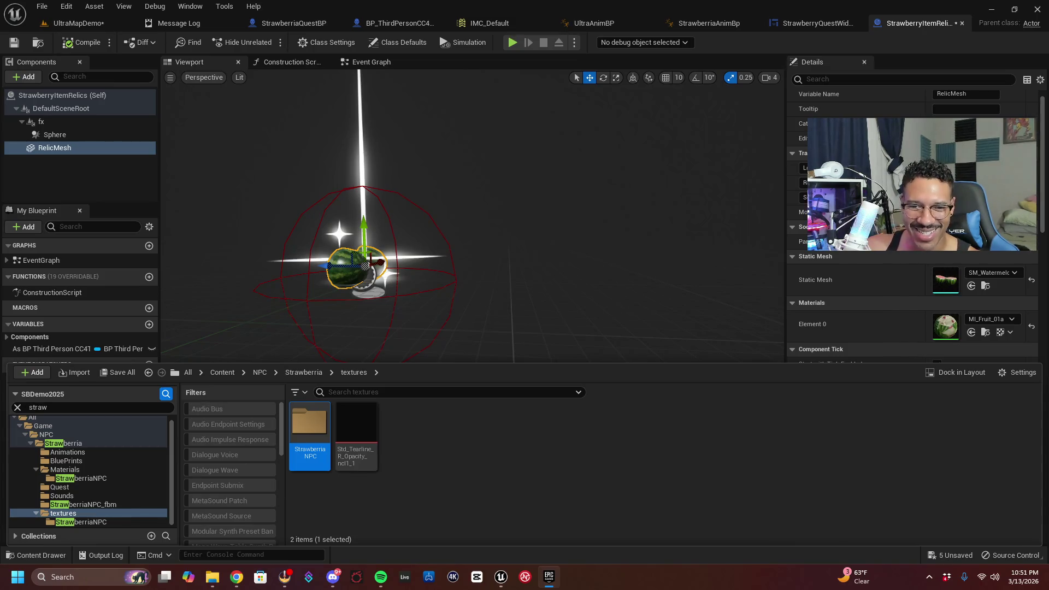
# Open the Strawberria Quest folder in the Content Browser and select the strawberry_fbx mesh
pyautogui.hotkey('alt', 'Tab')
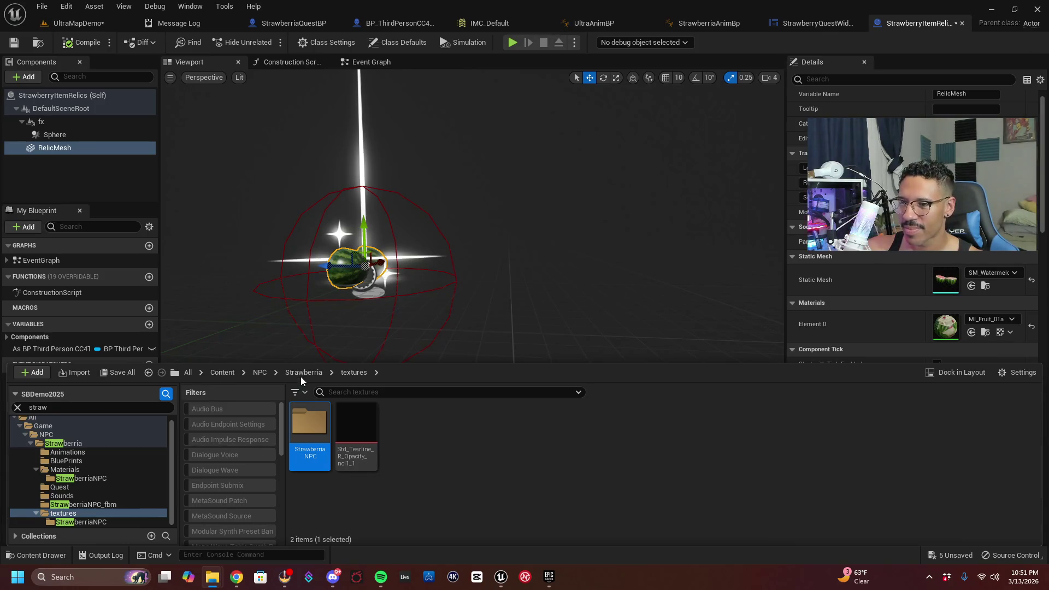
pyautogui.click(303, 371)
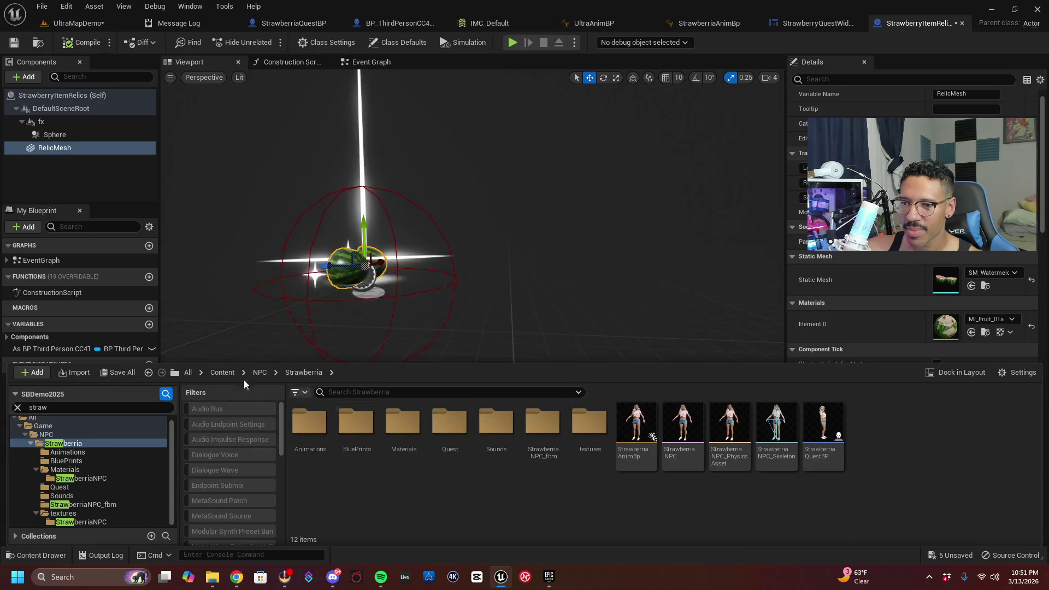
pyautogui.click(148, 444)
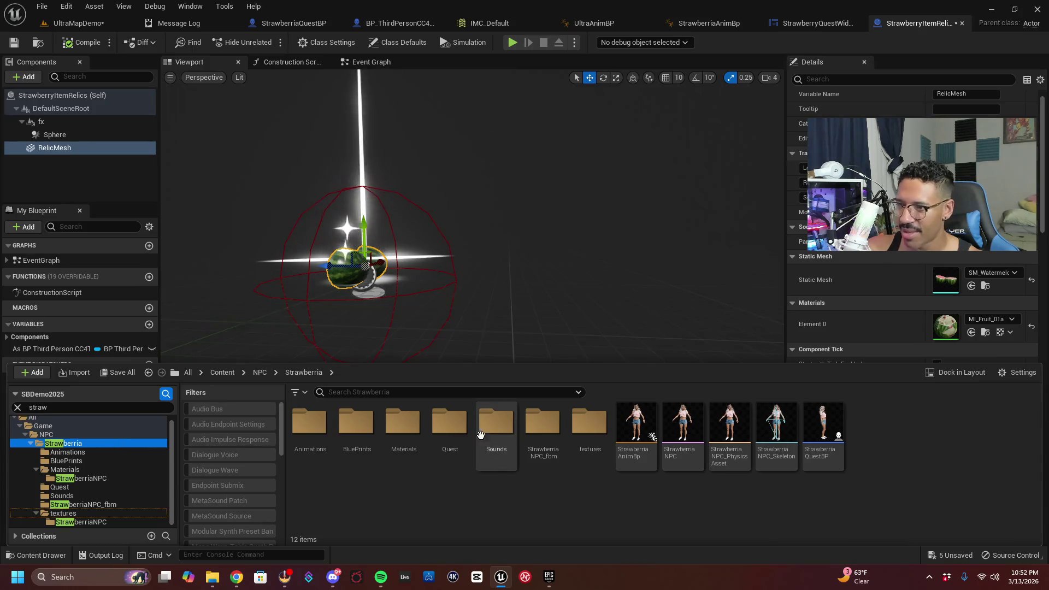
pyautogui.doubleClick(451, 432)
pyautogui.click(356, 426)
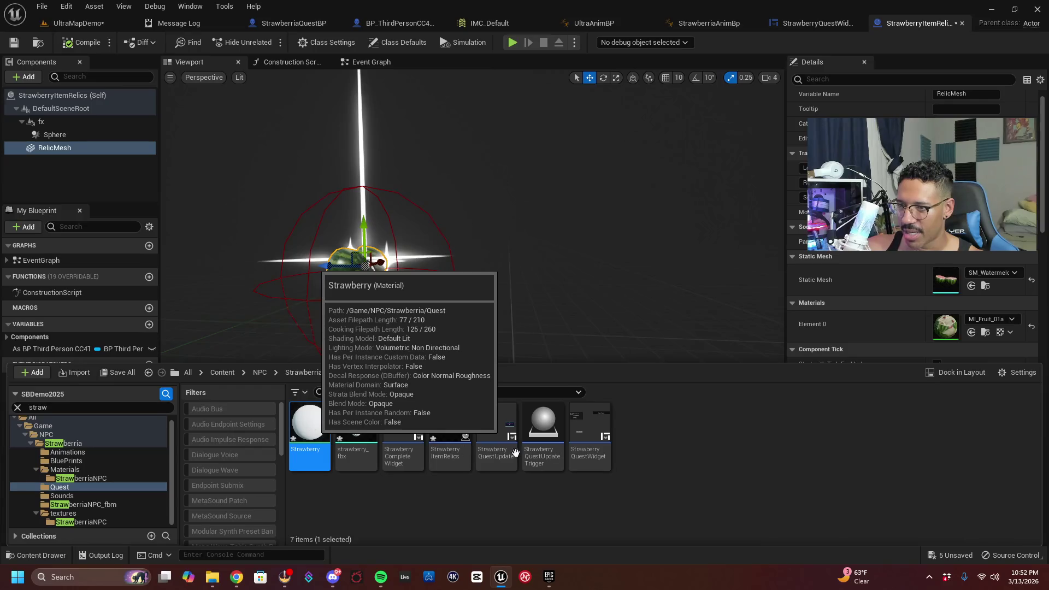
# Set the Strawberry material's Param colour to red at value 0.5, save it, and return to UltraMapDemo
pyautogui.doubleClick(310, 426)
pyautogui.moveTo(496, 138); pyautogui.dragTo(418, 133)
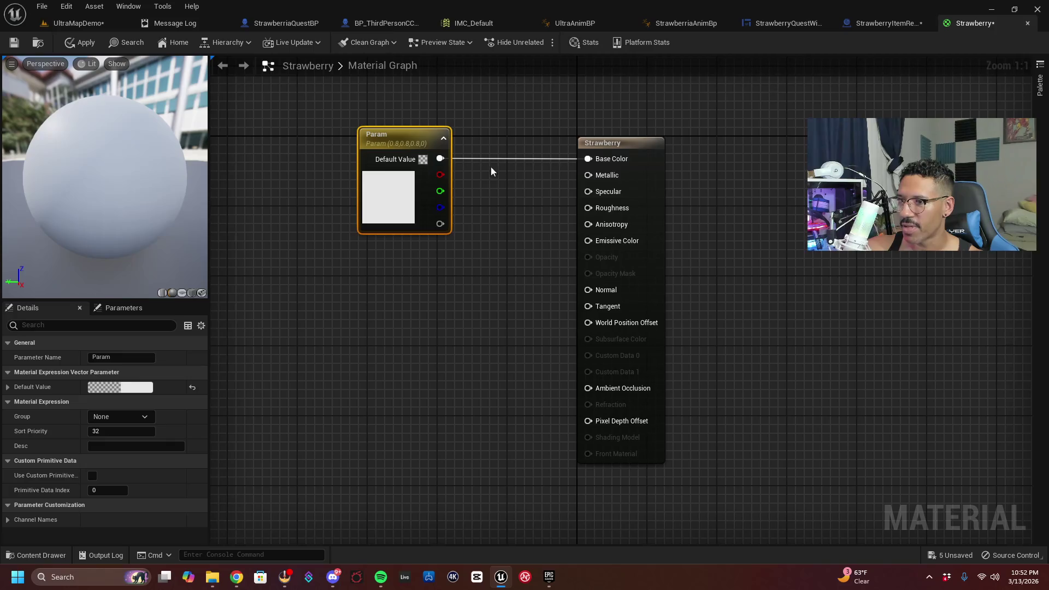
pyautogui.doubleClick(393, 189)
pyautogui.moveTo(468, 287); pyautogui.dragTo(521, 288)
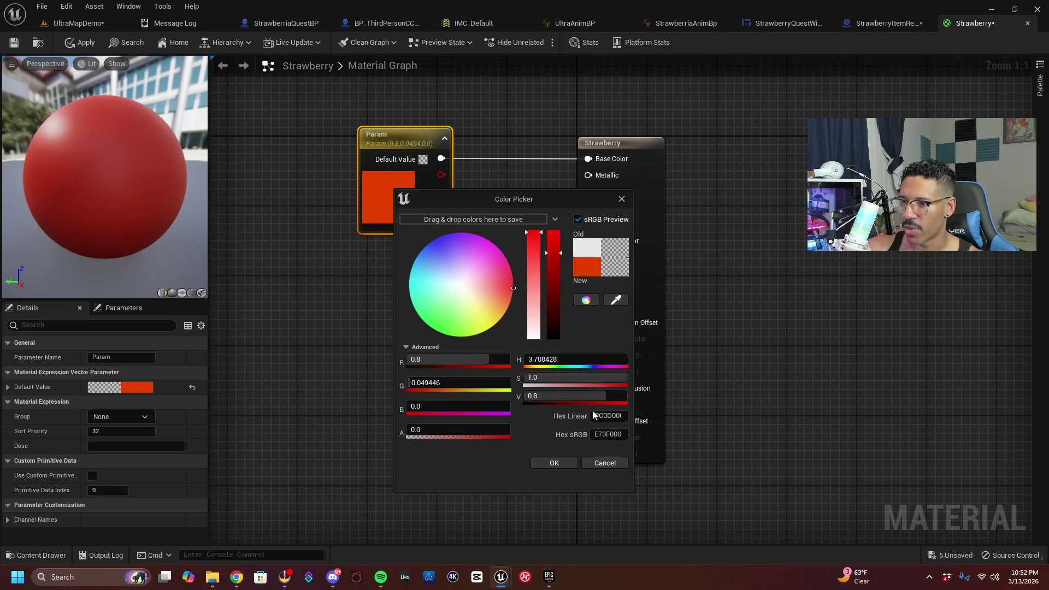
pyautogui.moveTo(560, 266); pyautogui.dragTo(559, 284)
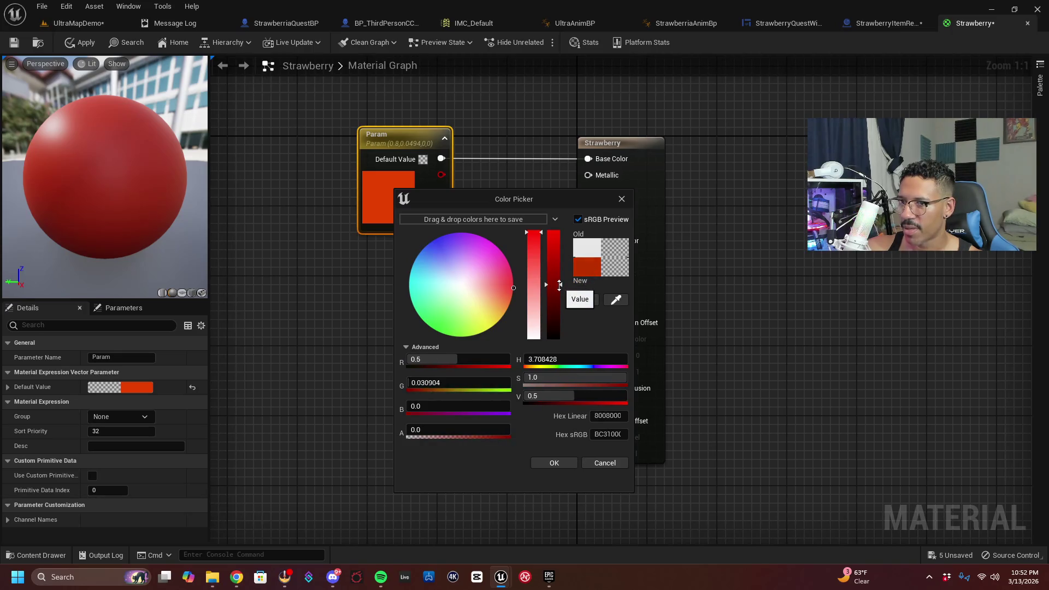
pyautogui.click(554, 463)
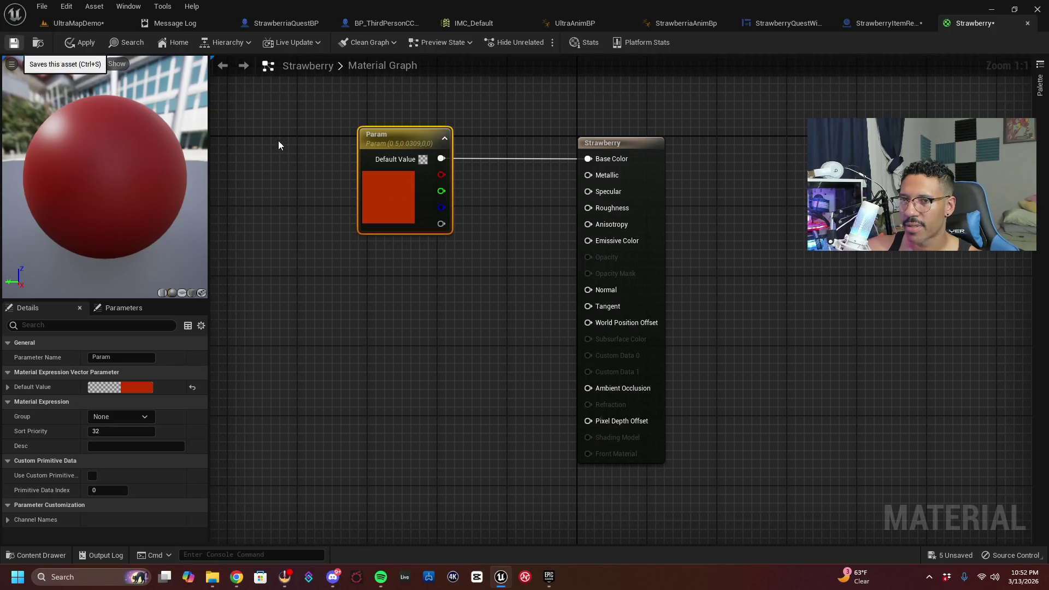
pyautogui.hotkey('ctrl', 's')
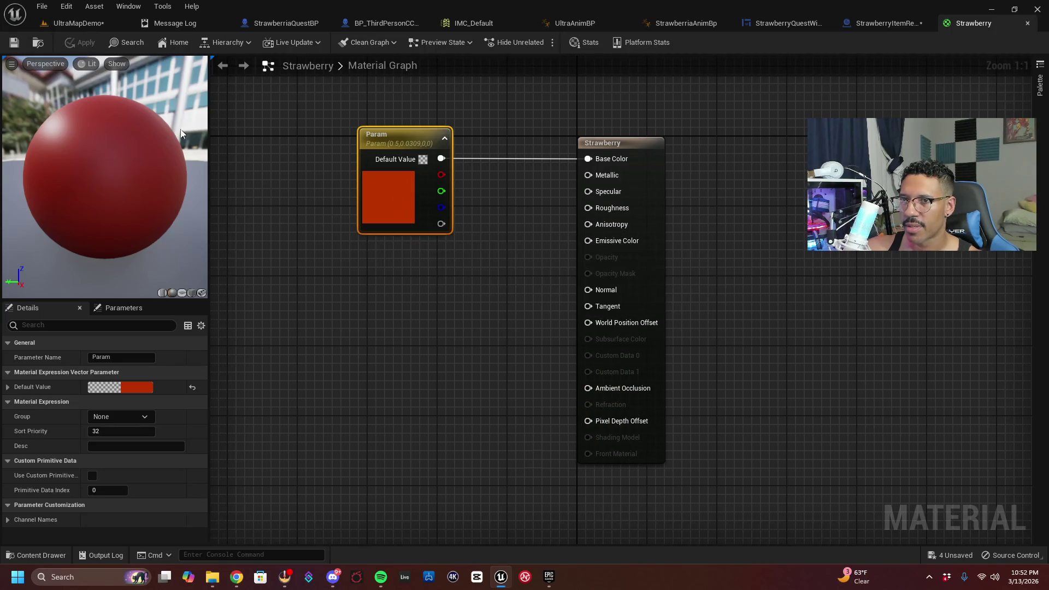
pyautogui.click(81, 25)
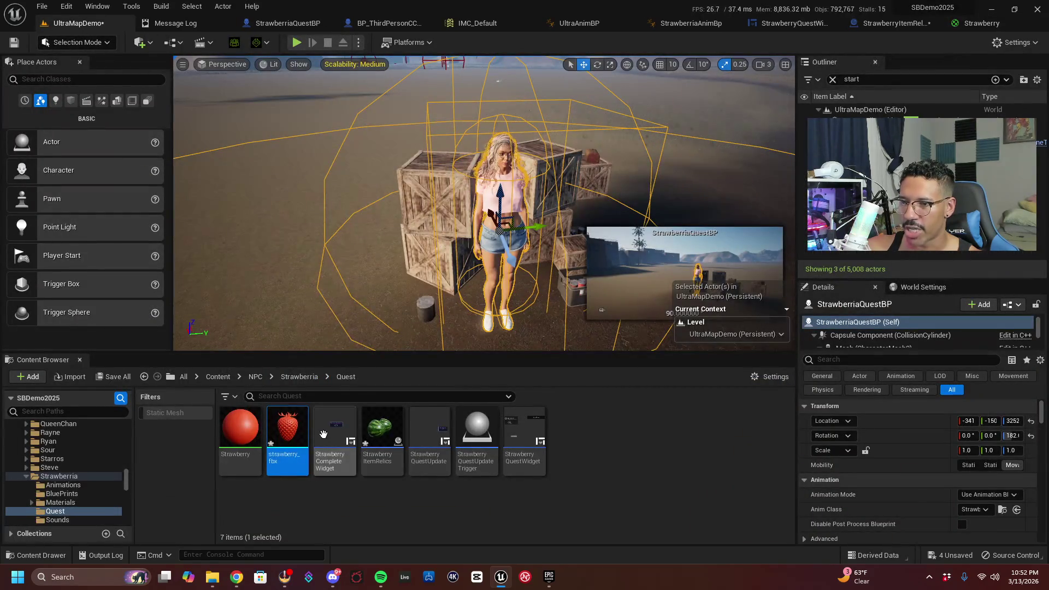
# View the strawberry_fbx mesh from above up close, then open the StrawberryItemRelics Blueprint
pyautogui.press('Return')
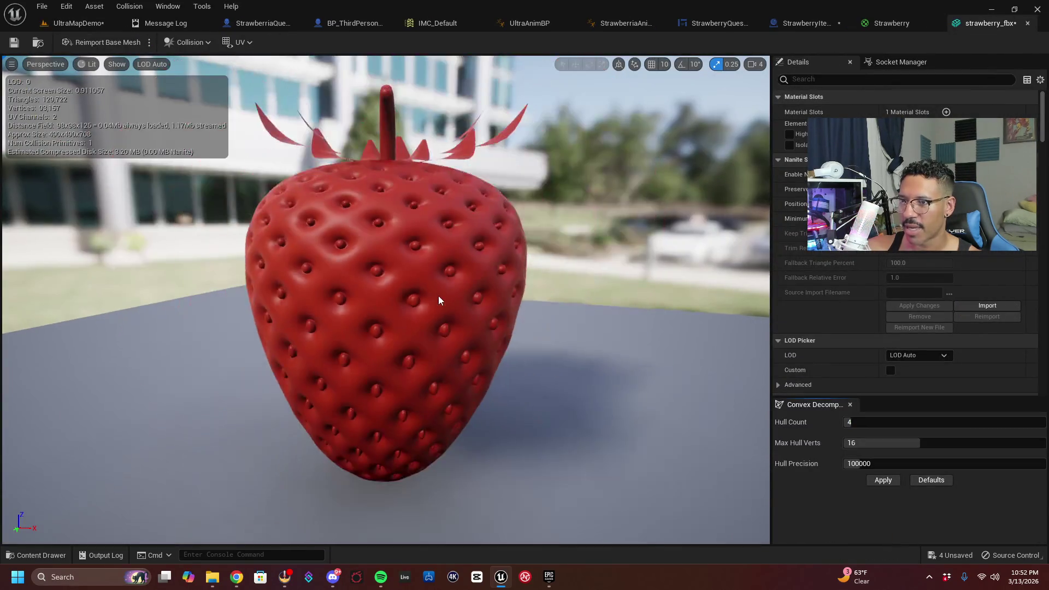
pyautogui.moveTo(382, 301)
pyautogui.mouseDown()
pyautogui.moveTo(382, 235)
pyautogui.moveTo(382, 377)
pyautogui.moveTo(382, 251)
pyautogui.moveTo(339, 262)
pyautogui.moveTo(317, 252)
pyautogui.moveTo(366, 230)
pyautogui.moveTo(366, 257)
pyautogui.moveTo(377, 245)
pyautogui.mouseUp()
pyautogui.moveTo(312, 249); pyautogui.dragTo(311, 250)
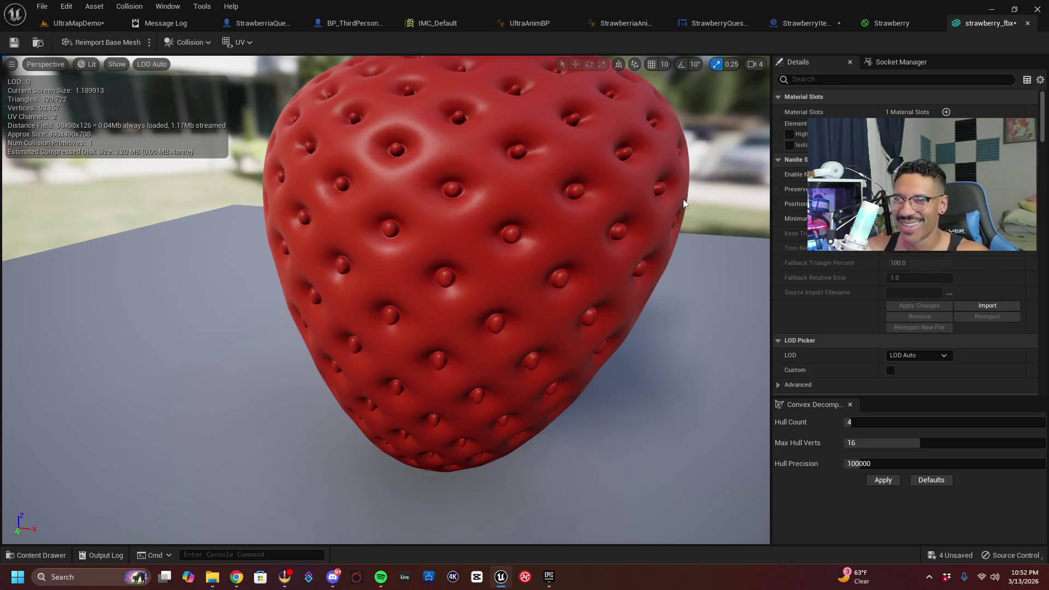
pyautogui.click(100, 23)
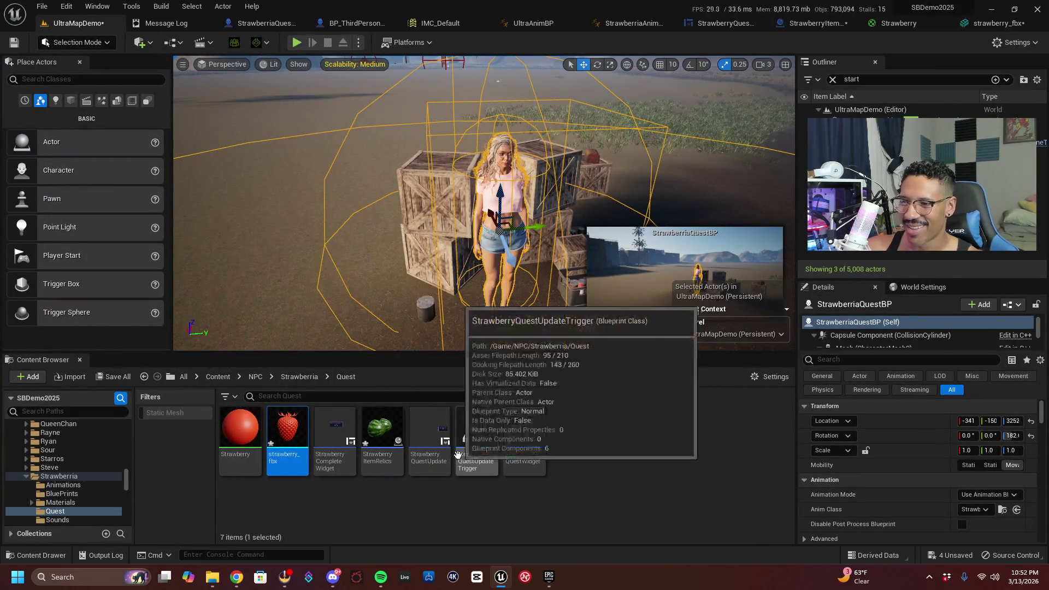
pyautogui.doubleClick(390, 433)
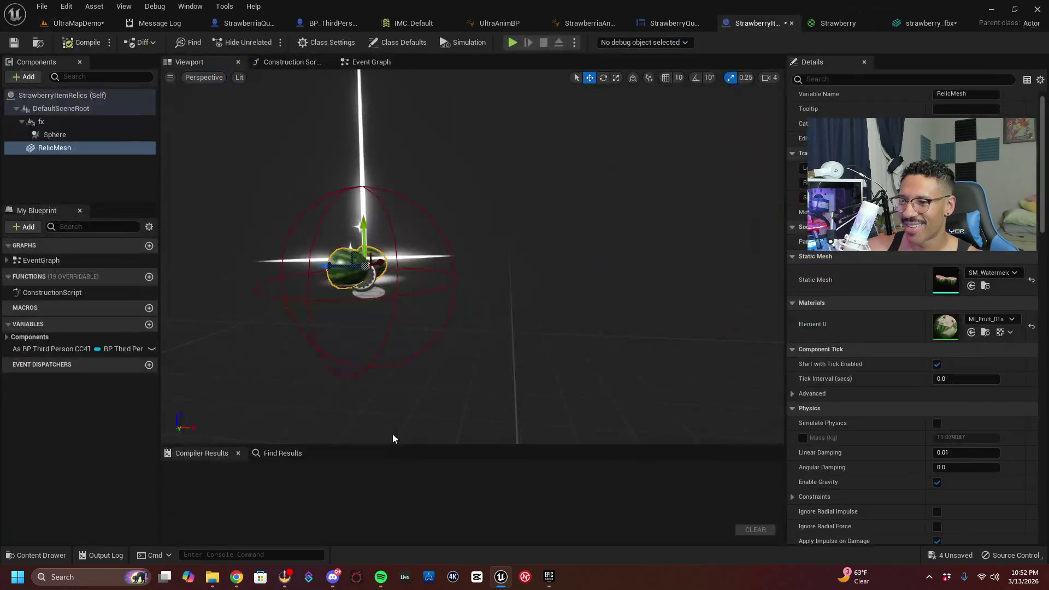
# Make strawberry_fbx the RelicMesh static mesh using the 'straw' search and frame it in view
pyautogui.click(993, 273)
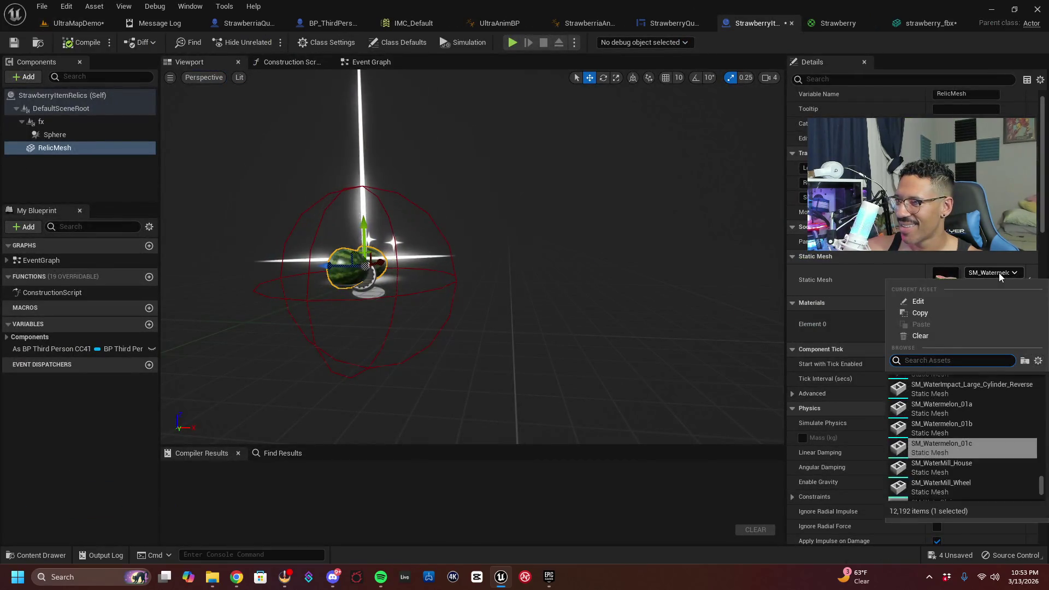
pyautogui.write('straw')
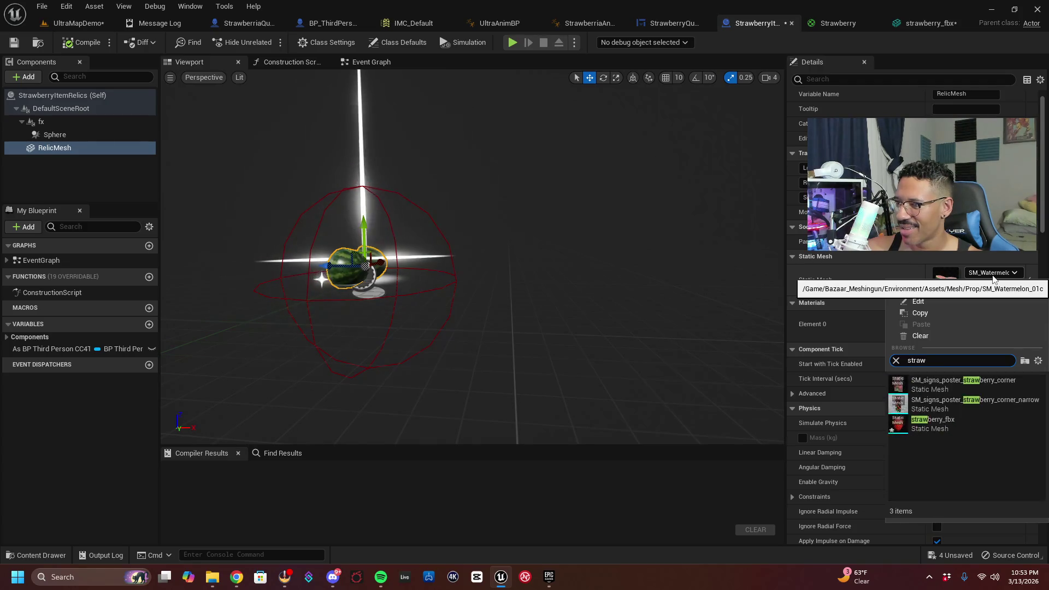
pyautogui.click(991, 432)
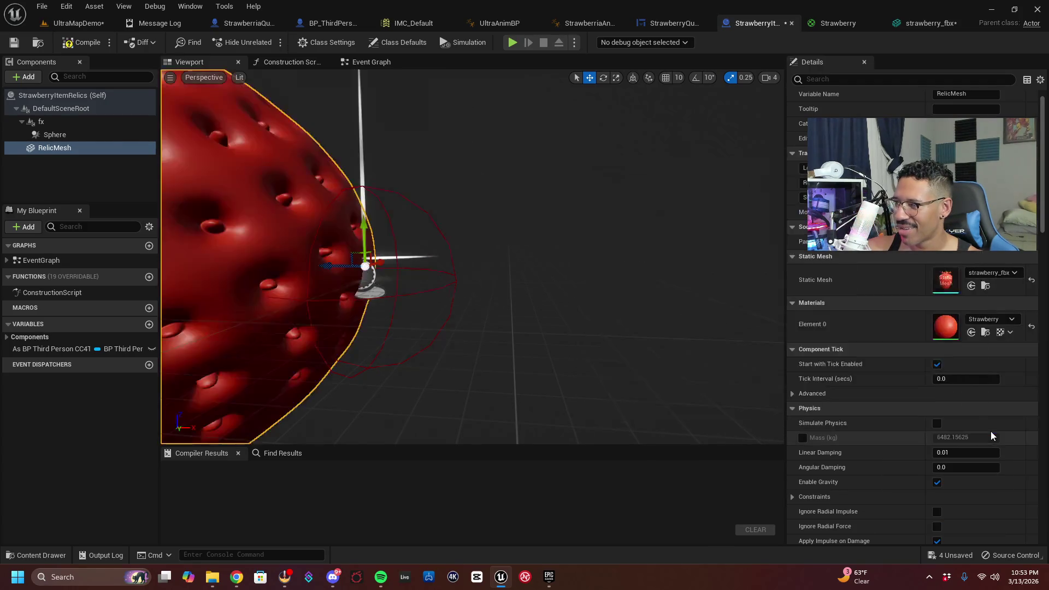
pyautogui.press('f')
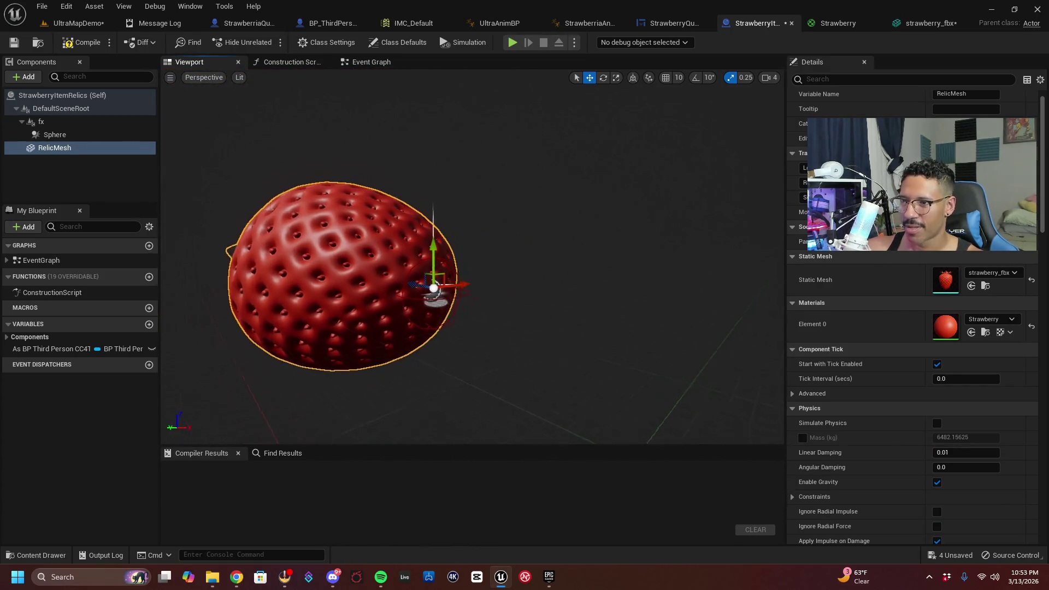
pyautogui.moveTo(615, 286); pyautogui.dragTo(615, 287)
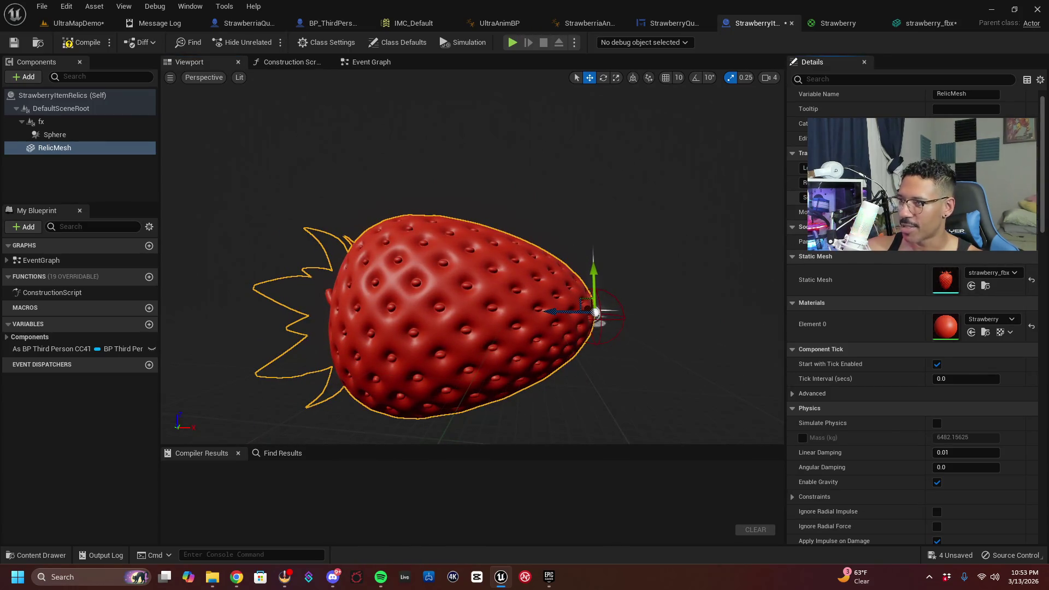
# Shrink the strawberry, lower it onto its base, and tilt its rotation
pyautogui.press('Return')
pyautogui.press('Tab')
pyautogui.press('Tab')
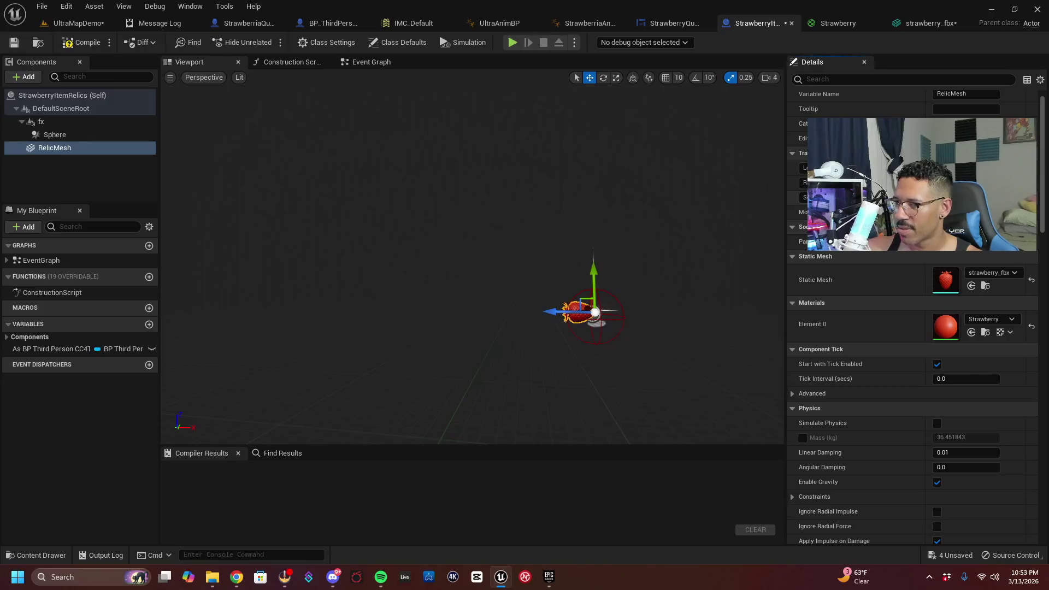
pyautogui.press('f')
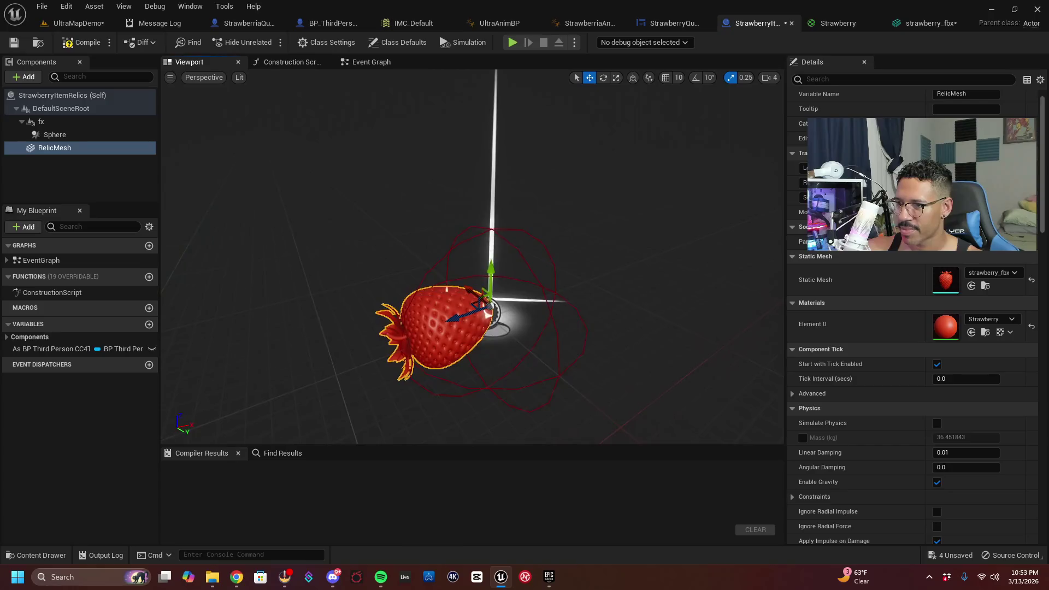
pyautogui.scroll(-2, 472, 300)
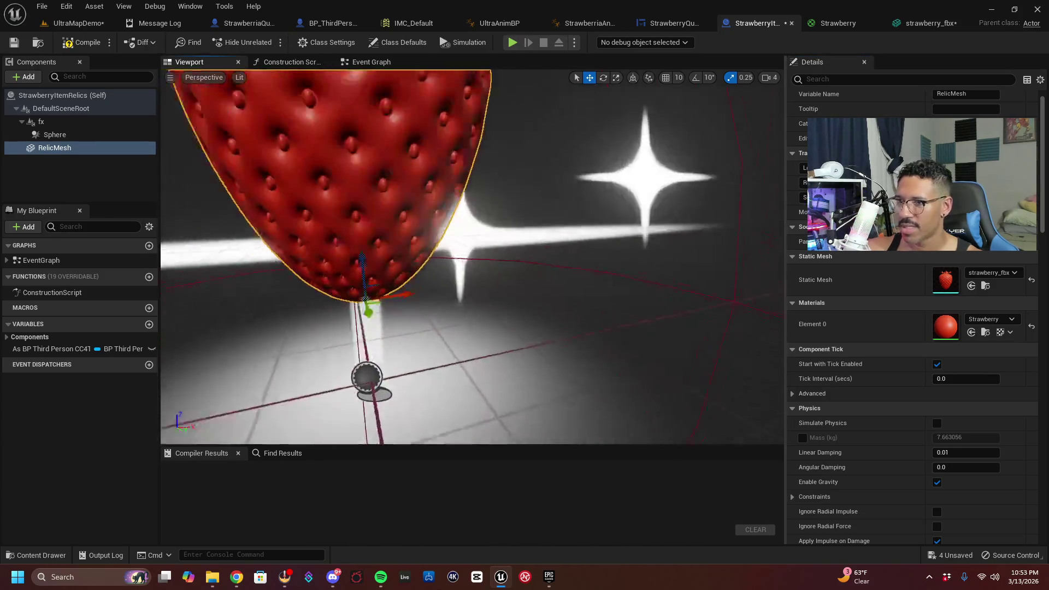
pyautogui.moveTo(456, 254); pyautogui.dragTo(458, 271)
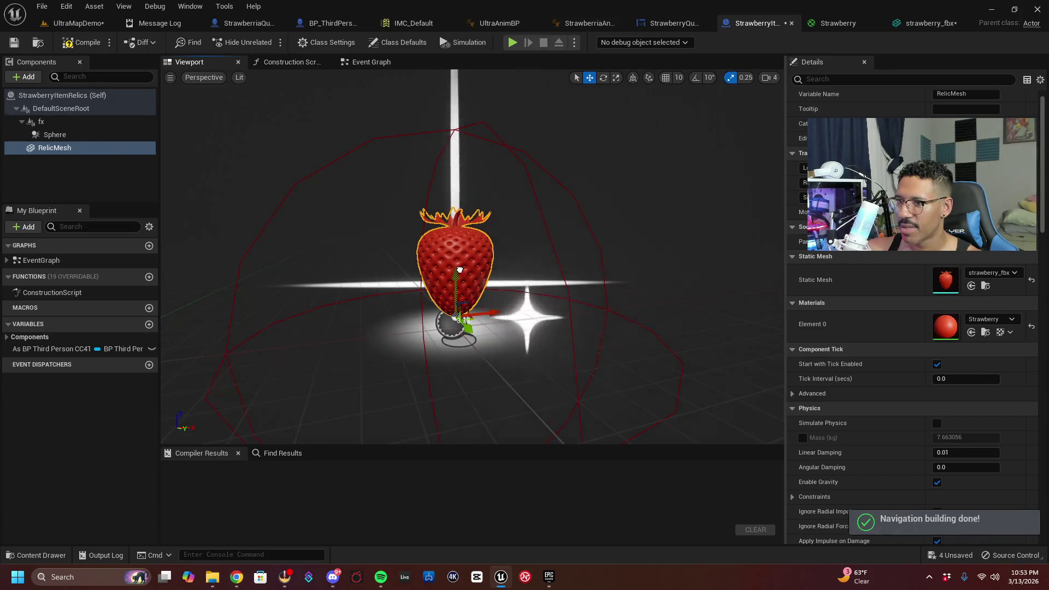
pyautogui.moveTo(607, 238); pyautogui.dragTo(521, 249)
pyautogui.click(603, 77)
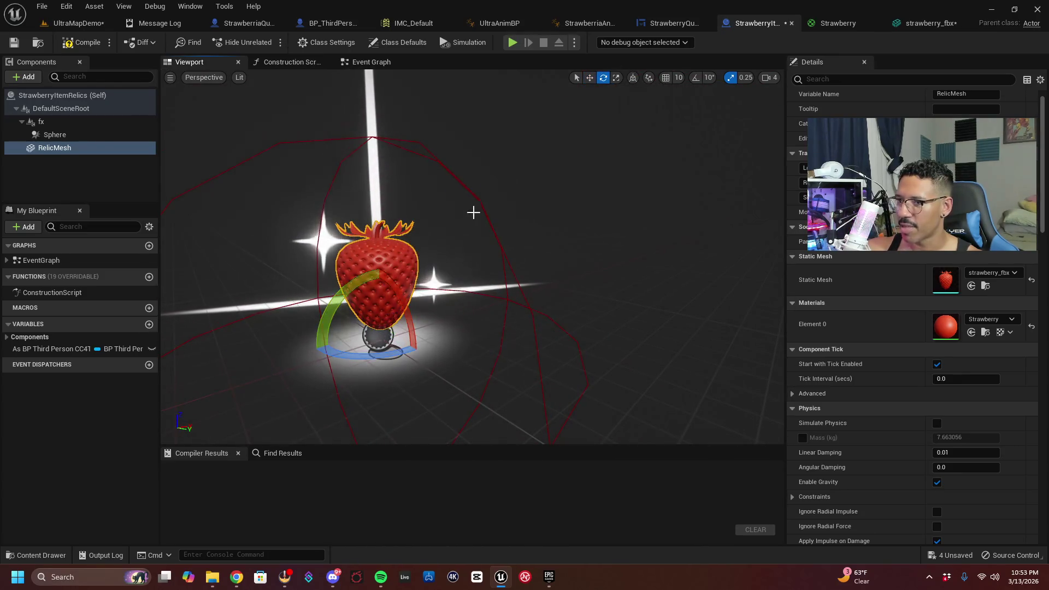
pyautogui.scroll(-3, 408, 294)
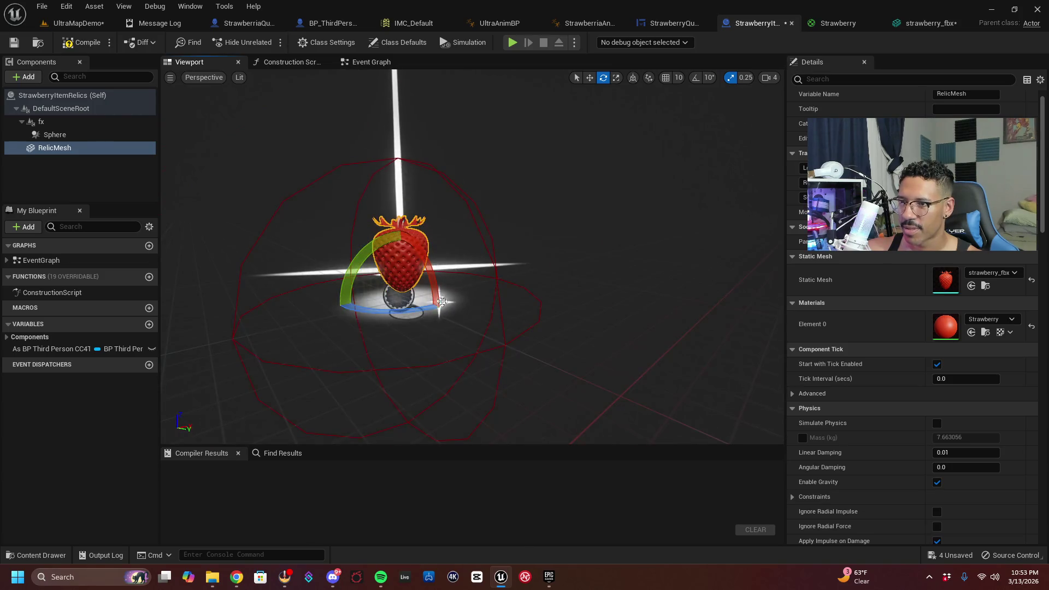
pyautogui.moveTo(407, 345); pyautogui.dragTo(411, 348)
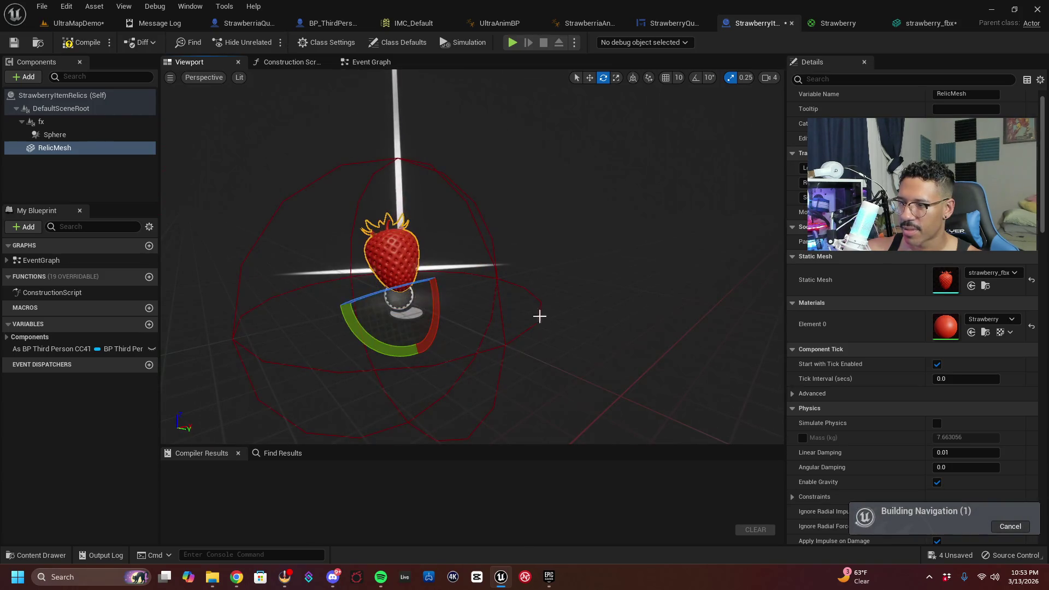
pyautogui.click(986, 321)
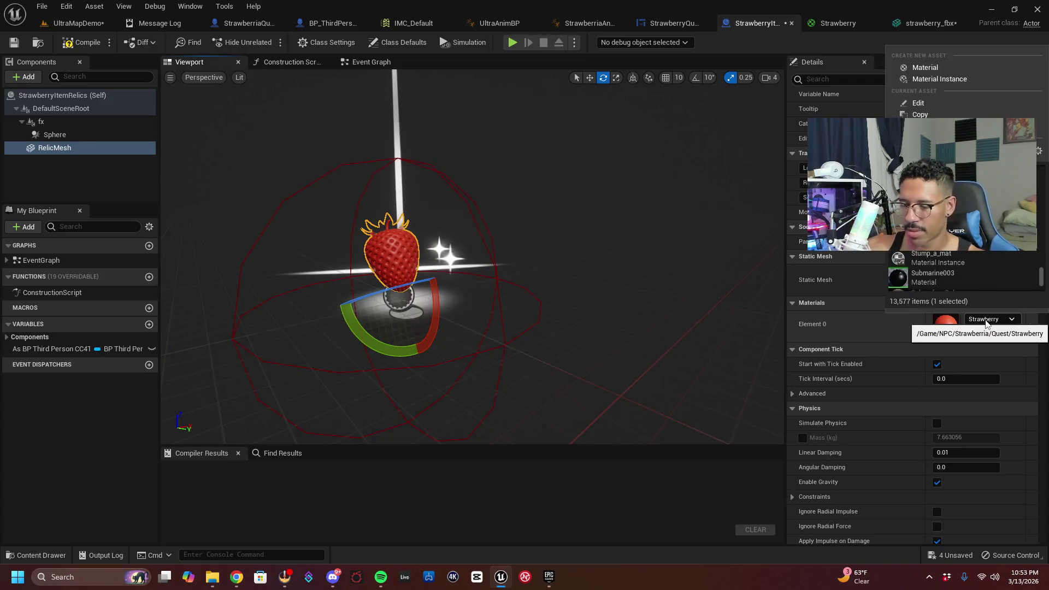
# Search materials for 'raw' and assign the found material to the strawberry's Element 0
pyautogui.write('strawberry')
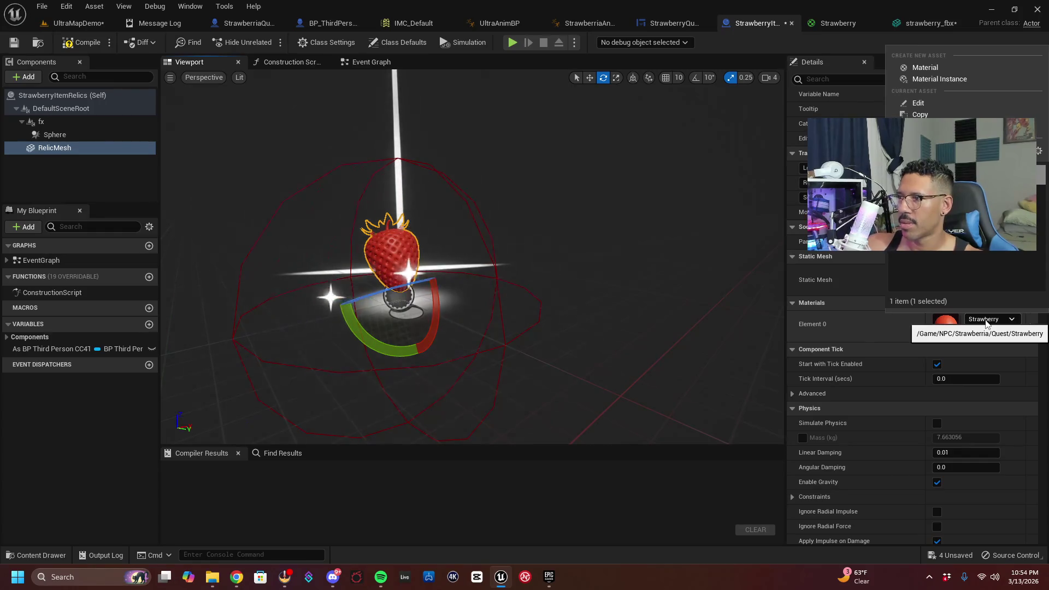
pyautogui.press('BackSpace')
pyautogui.press('BackSpace')
pyautogui.press('BackSpace')
pyautogui.write('raw')
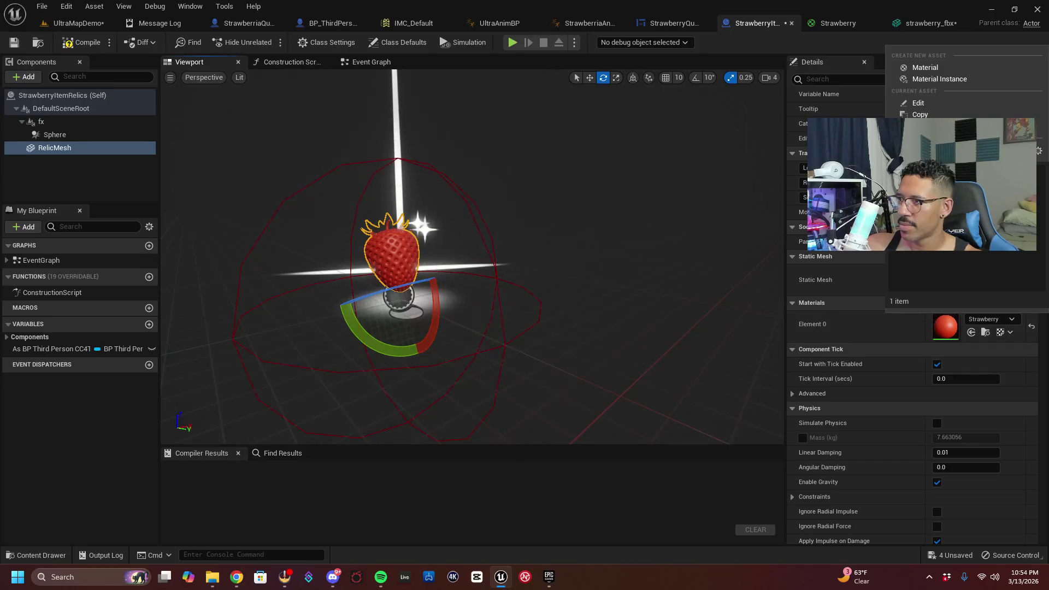
pyautogui.click(945, 324)
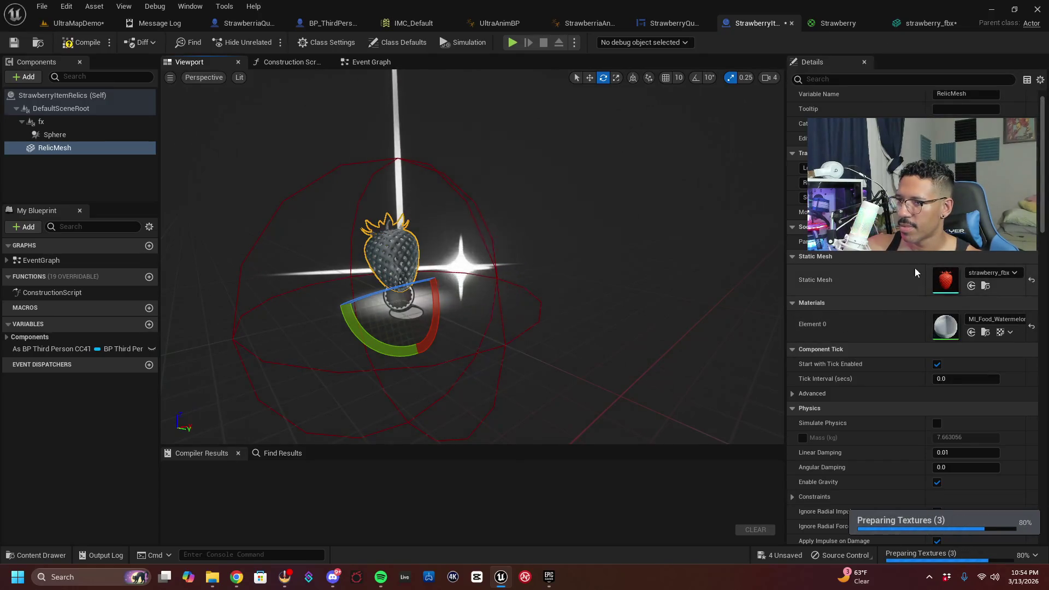
pyautogui.moveTo(634, 280); pyautogui.dragTo(634, 280)
# Set the strawberry's Element 0 material to MI_Foliage_TreeLeaves
pyautogui.click(1001, 324)
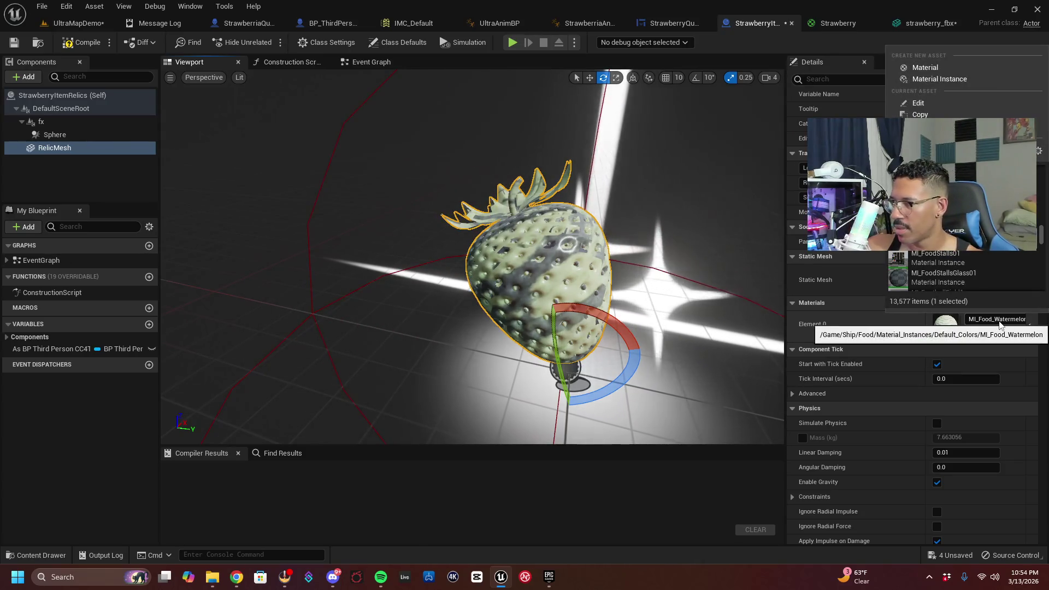
pyautogui.scroll(1, 961, 270)
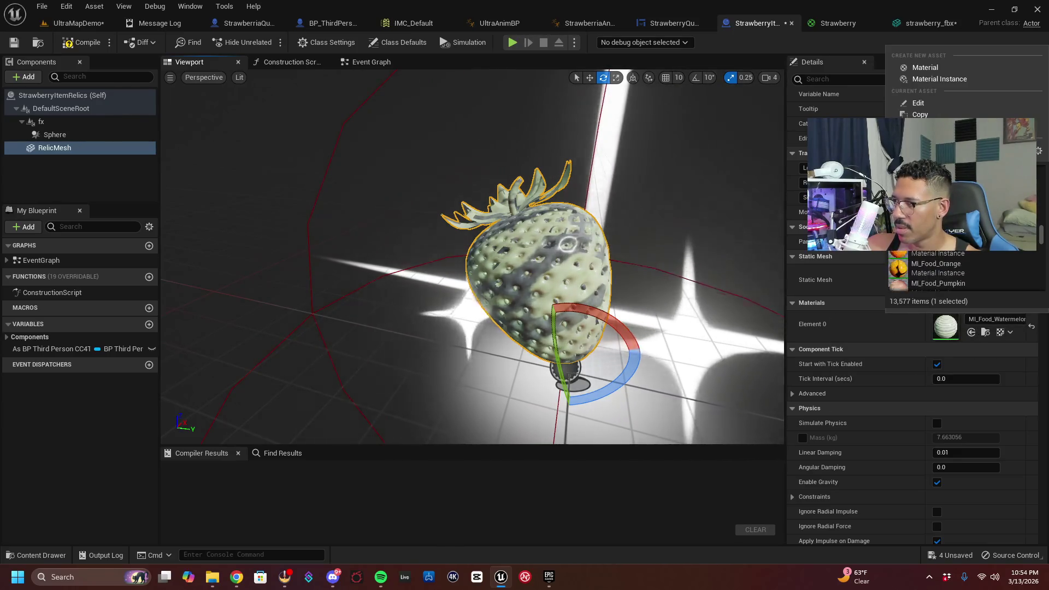
pyautogui.scroll(3, 961, 271)
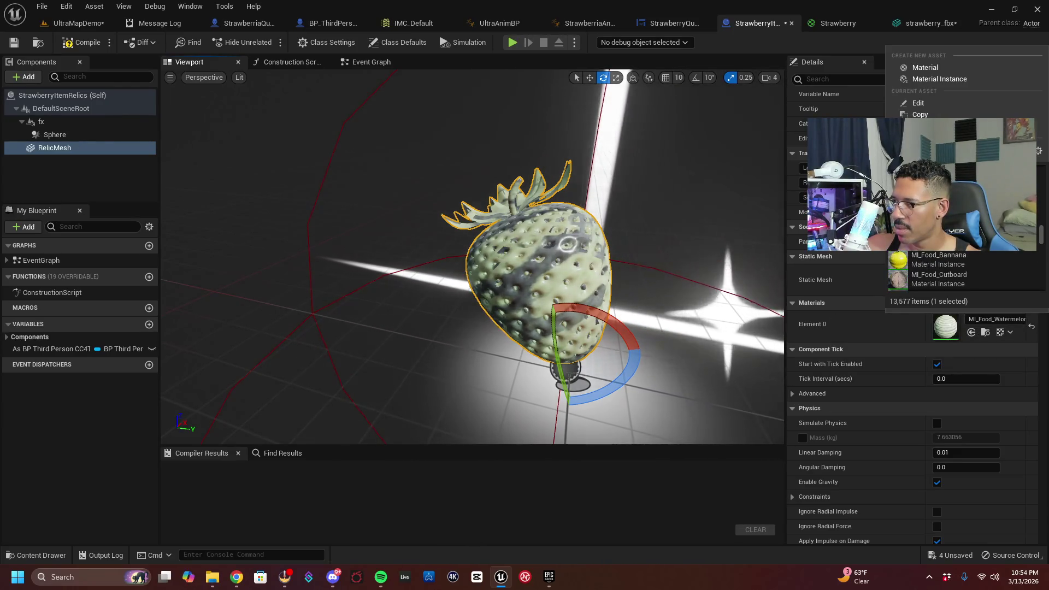
pyautogui.scroll(2, 961, 270)
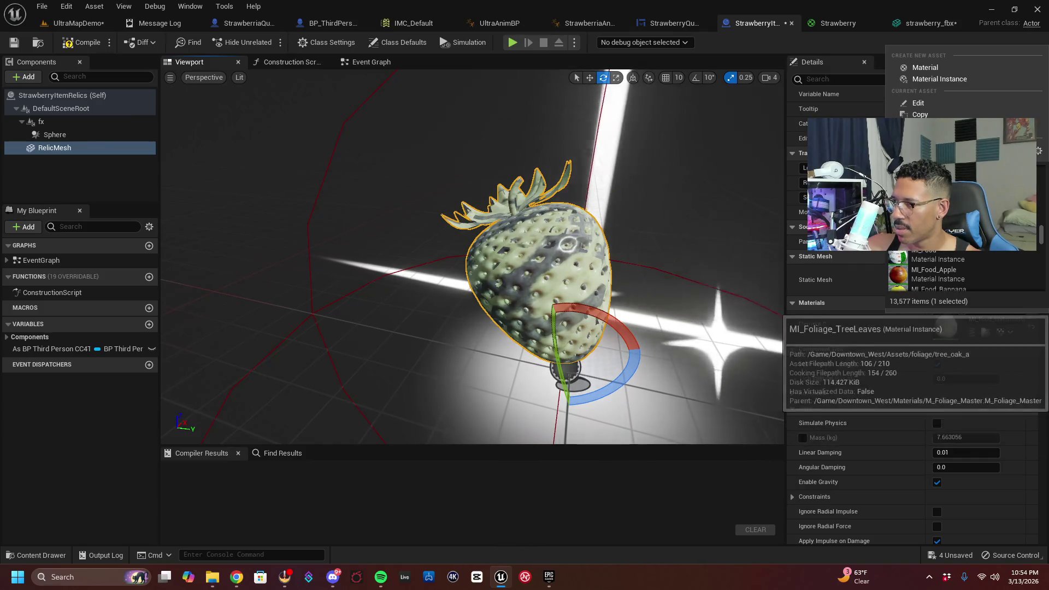
pyautogui.click(935, 415)
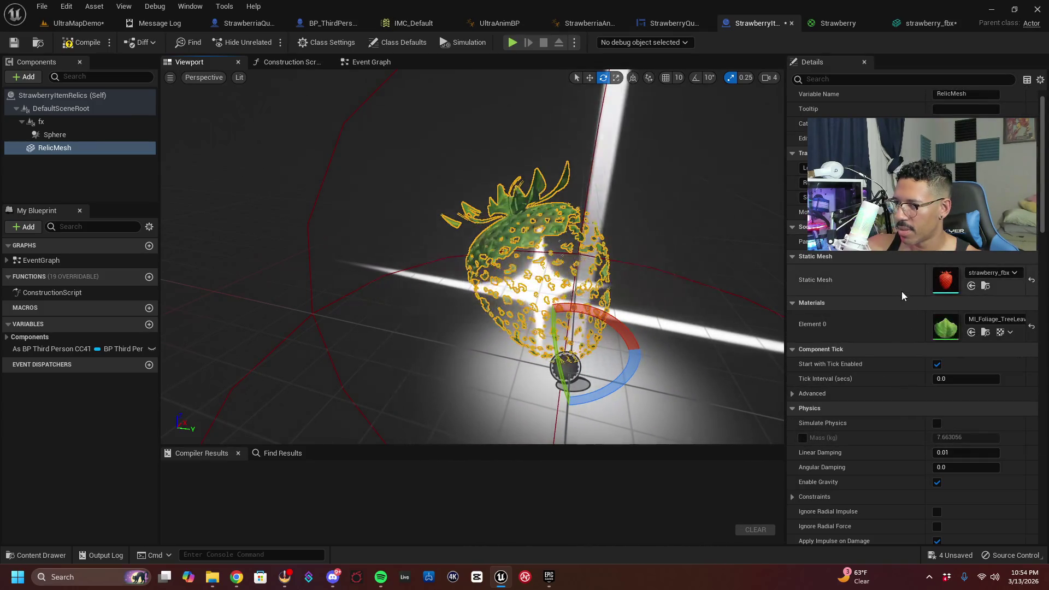
# Search the mesh list for 'straw' keeping strawberry_fbx, then undo the material change
pyautogui.click(980, 273)
pyautogui.write('red')
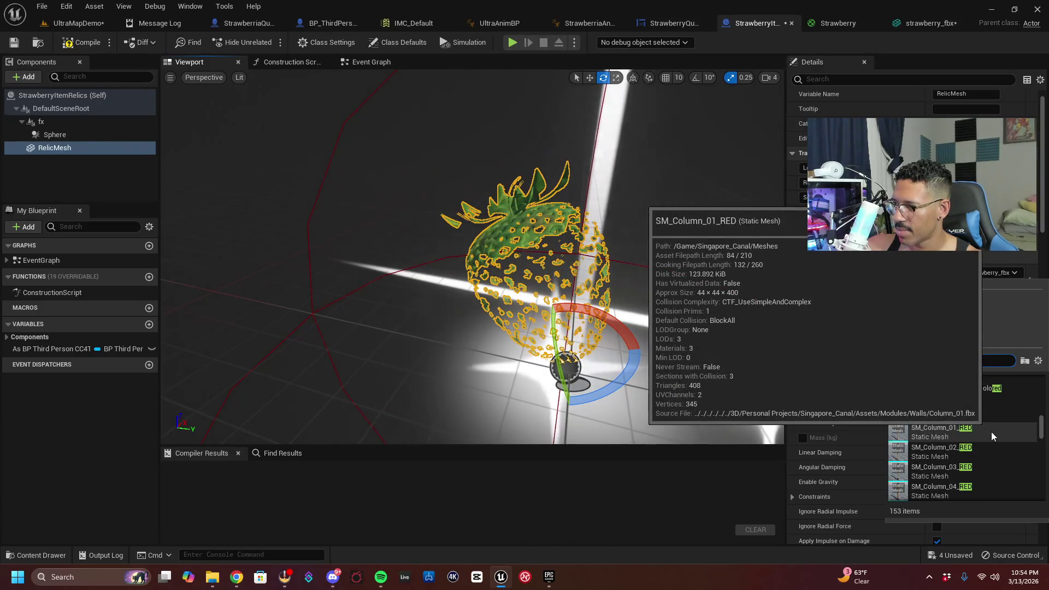
pyautogui.press('BackSpace')
pyautogui.press('BackSpace')
pyautogui.press('BackSpace')
pyautogui.write('straw')
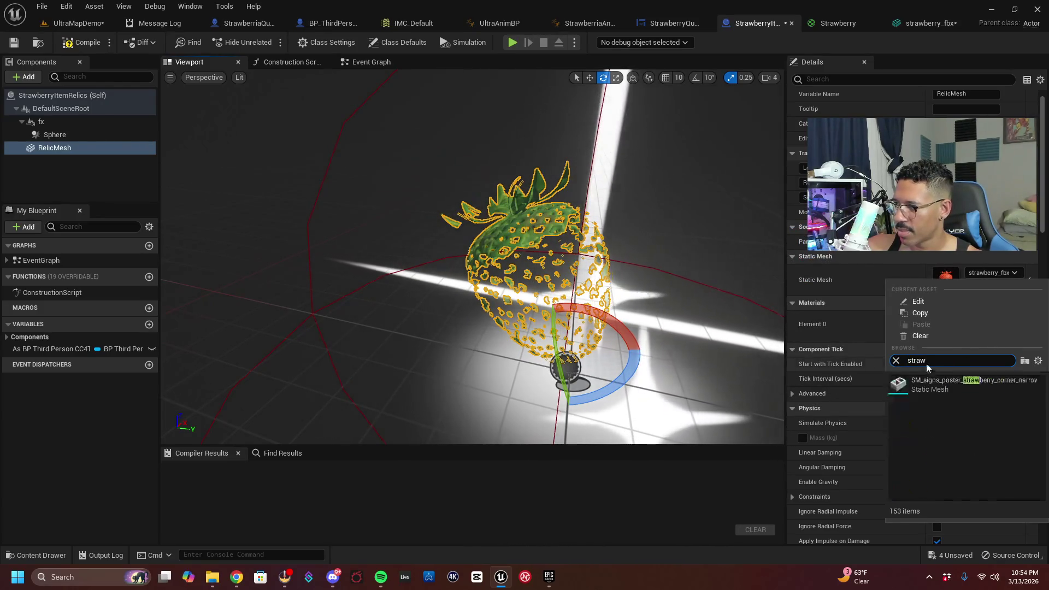
pyautogui.click(979, 422)
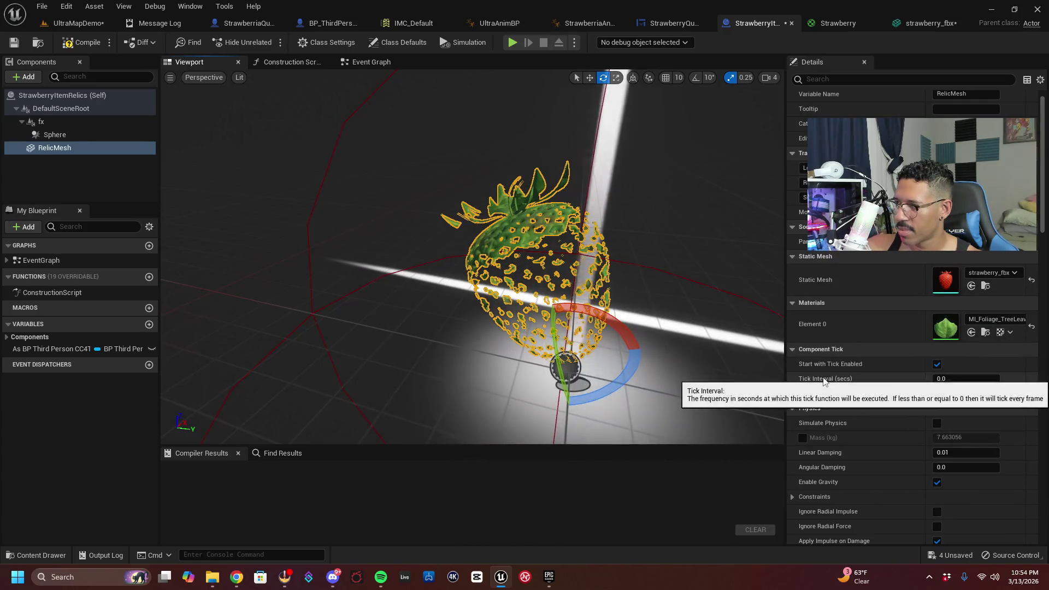
pyautogui.click(988, 319)
pyautogui.hotkey('ctrl', 'z')
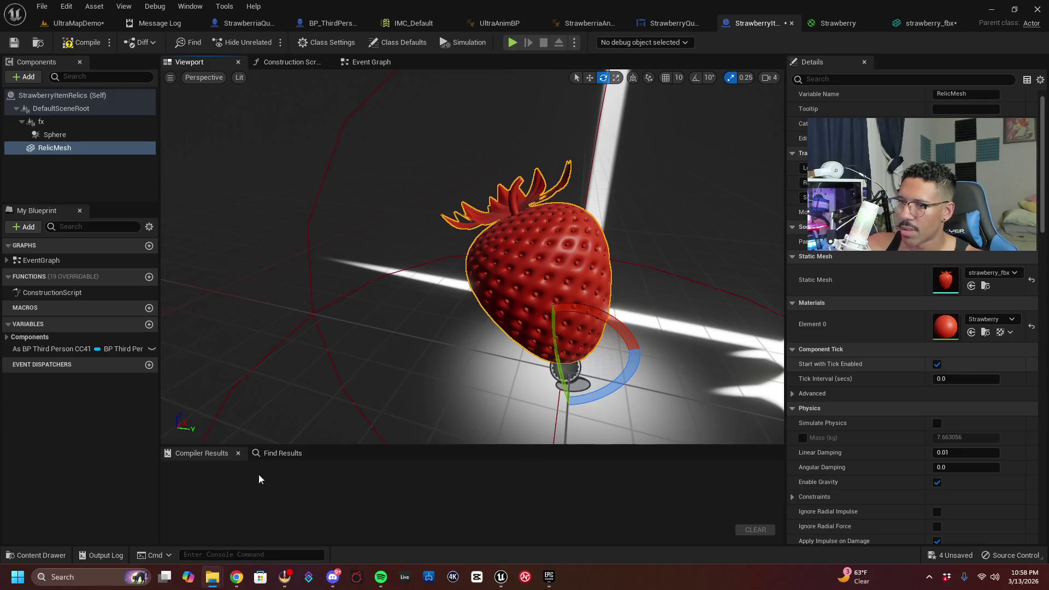
# Switch to the StrawberriaQuestBP Blueprint editor
pyautogui.click(246, 23)
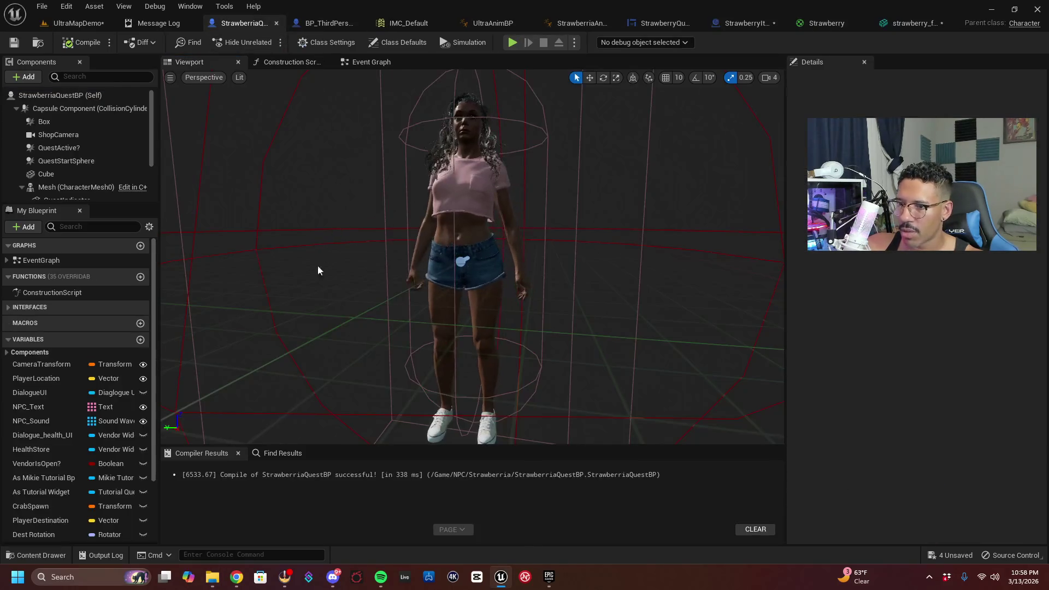
# Switch back to the UltraMapDemo level editor
pyautogui.click(71, 24)
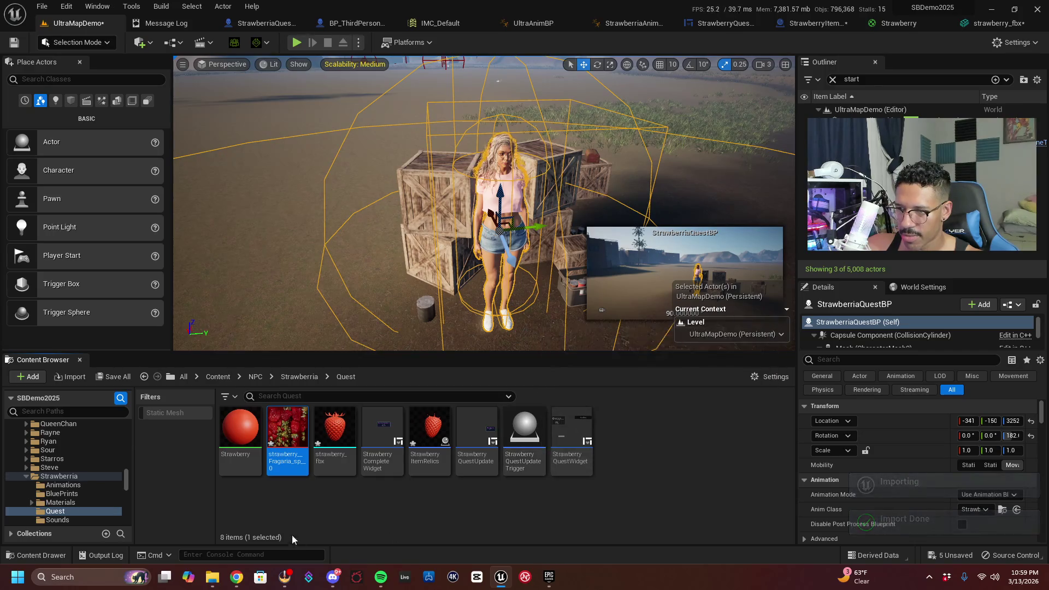
# Wire the strawberry texture sample's RGB into the Strawberry material's Base Color and apply it
pyautogui.doubleClick(254, 441)
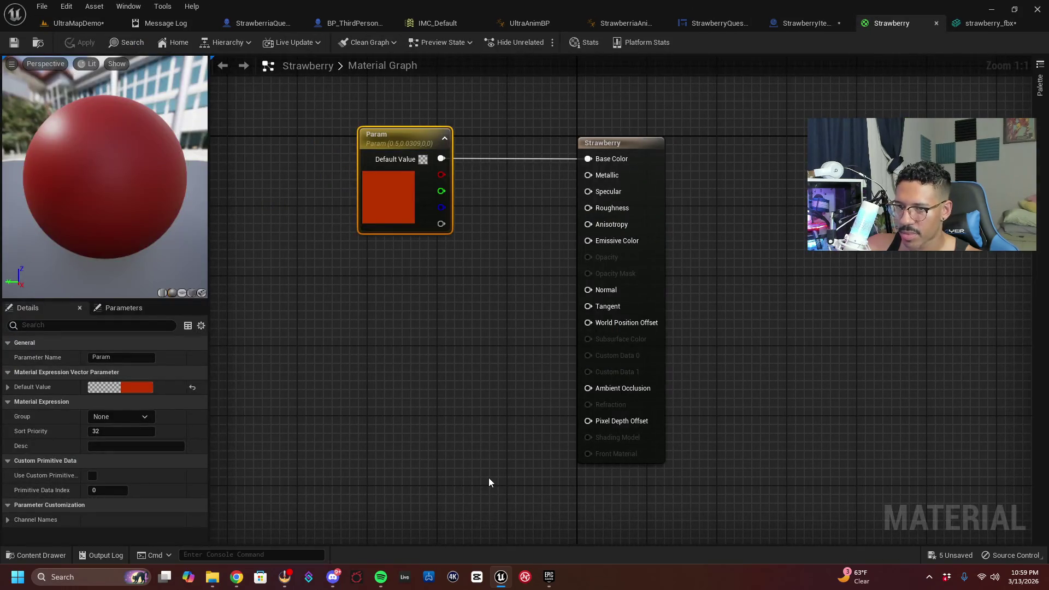
pyautogui.click(54, 553)
pyautogui.moveTo(355, 420)
pyautogui.mouseDown()
pyautogui.moveTo(416, 217)
pyautogui.moveTo(389, 217)
pyautogui.mouseUp()
pyautogui.moveTo(356, 421)
pyautogui.mouseDown()
pyautogui.moveTo(397, 298)
pyautogui.moveTo(394, 273)
pyautogui.mouseUp()
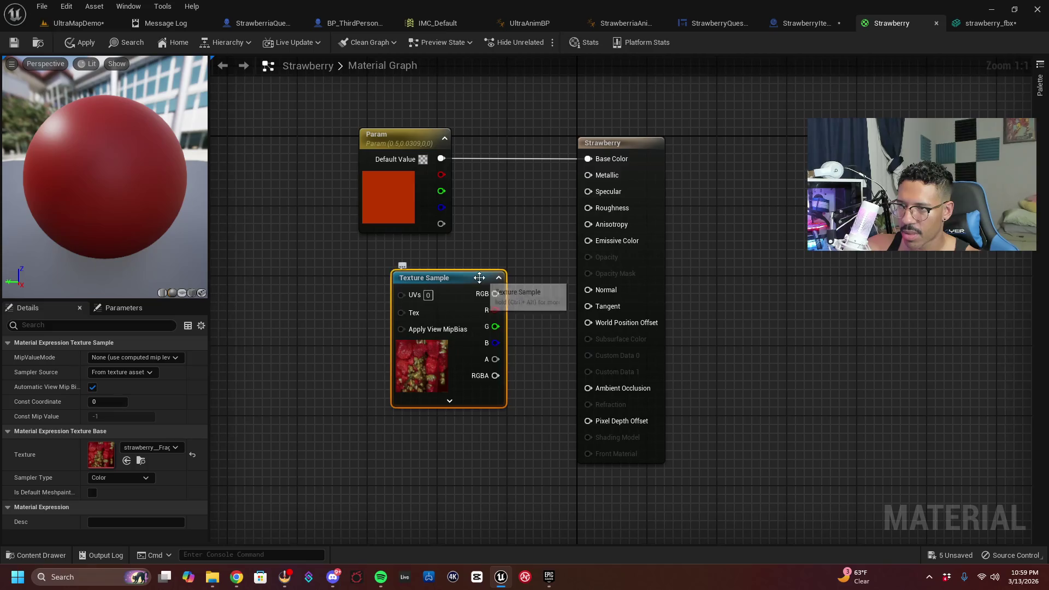
pyautogui.moveTo(464, 273)
pyautogui.mouseDown()
pyautogui.moveTo(413, 270)
pyautogui.moveTo(534, 207)
pyautogui.moveTo(587, 158)
pyautogui.mouseUp()
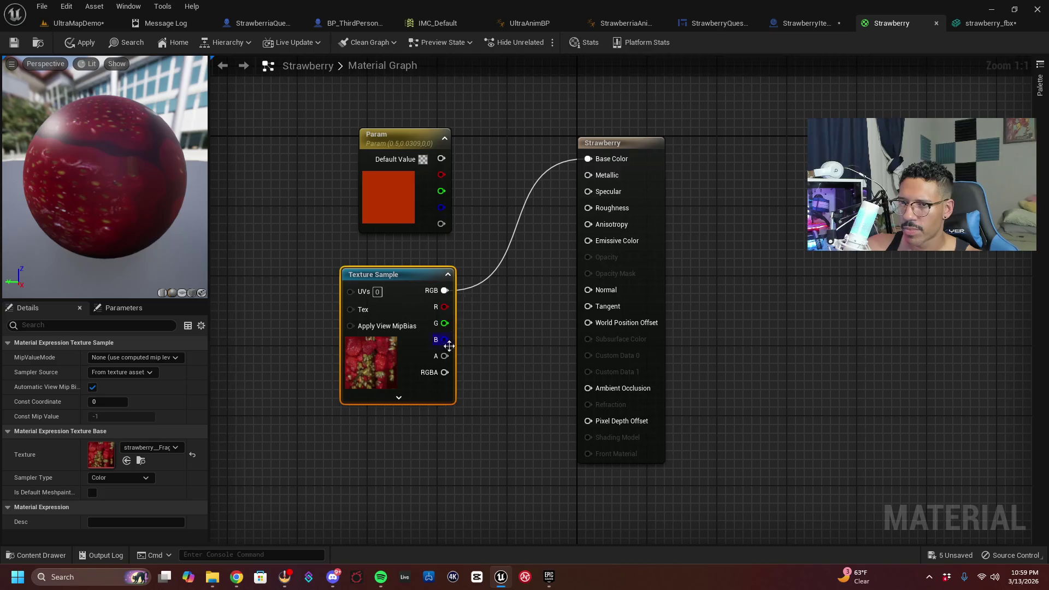
pyautogui.click(87, 42)
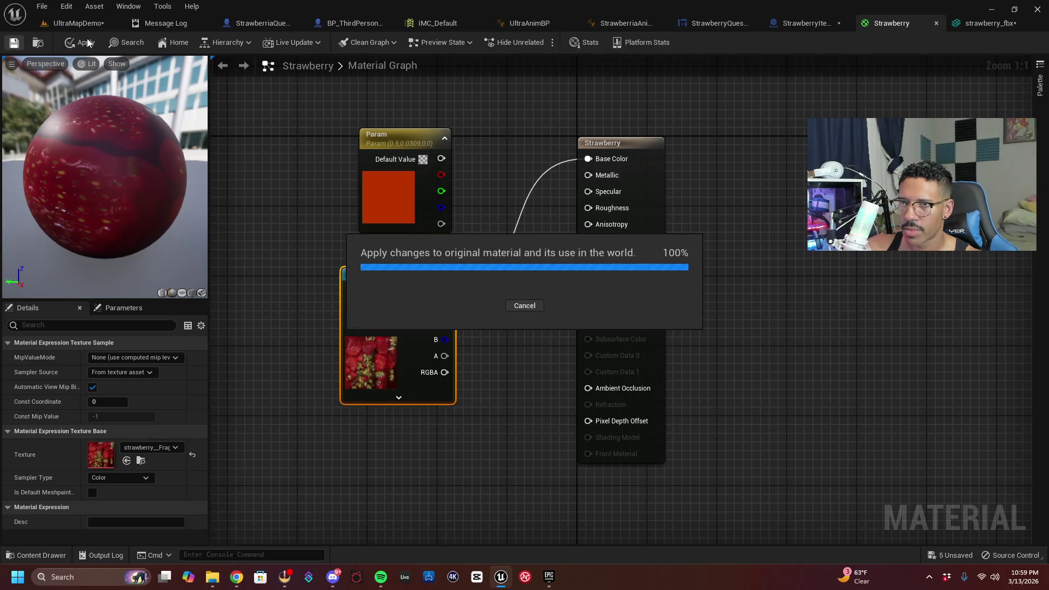
pyautogui.click(84, 22)
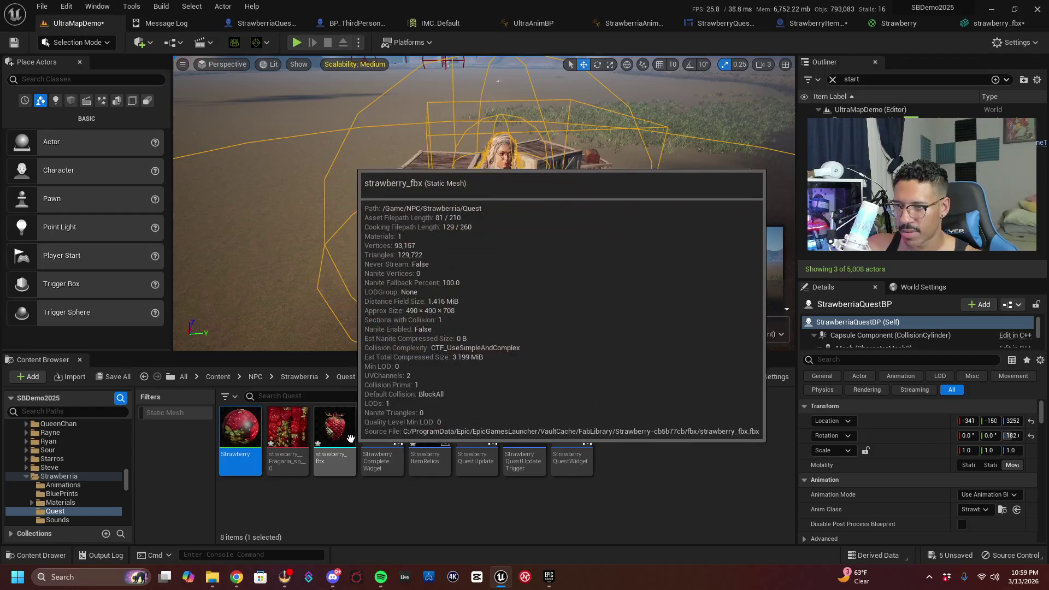
# Open strawberry_fbx in the Static Mesh editor, orbit to see the whole strawberry, then close it
pyautogui.click(343, 432)
pyautogui.doubleClick(343, 432)
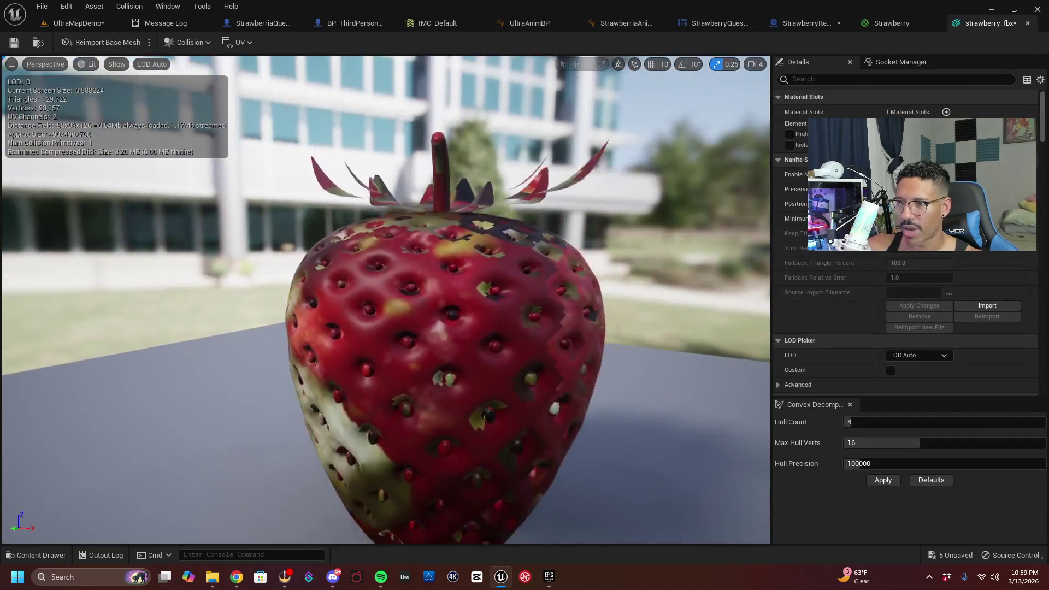
pyautogui.moveTo(385, 301)
pyautogui.mouseDown()
pyautogui.moveTo(385, 328)
pyautogui.moveTo(350, 328)
pyautogui.moveTo(349, 263)
pyautogui.moveTo(350, 317)
pyautogui.mouseUp()
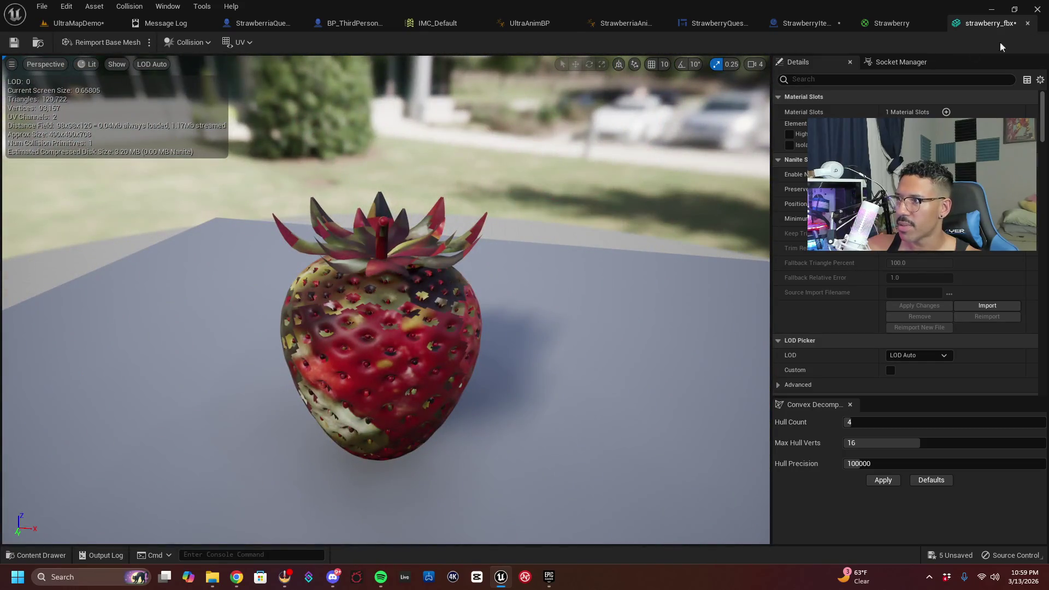
pyautogui.click(1027, 23)
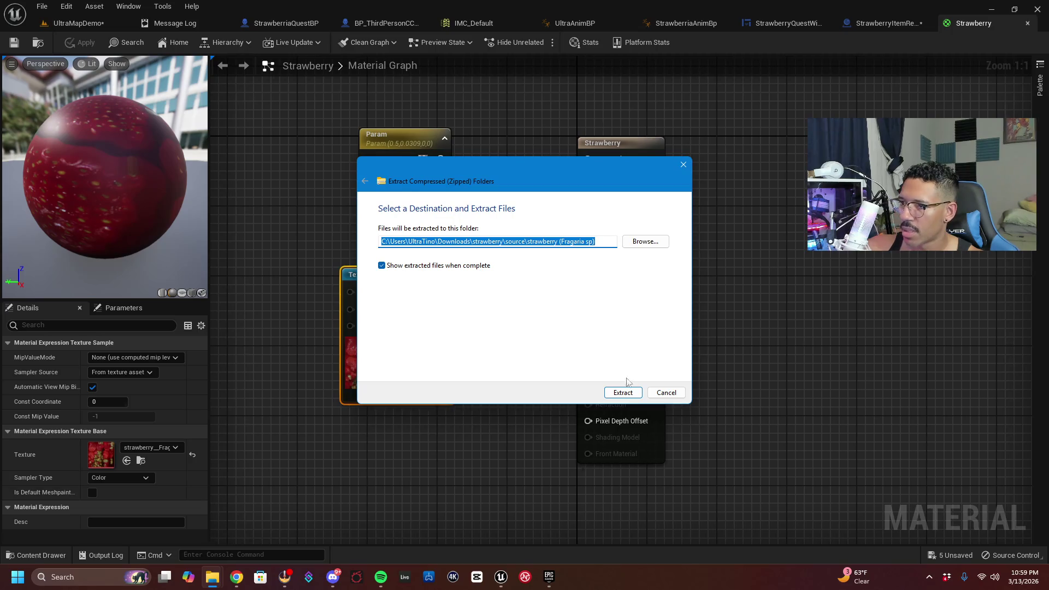
# Extract the strawberry zip and import its .obj model into the Quest folder
pyautogui.click(629, 392)
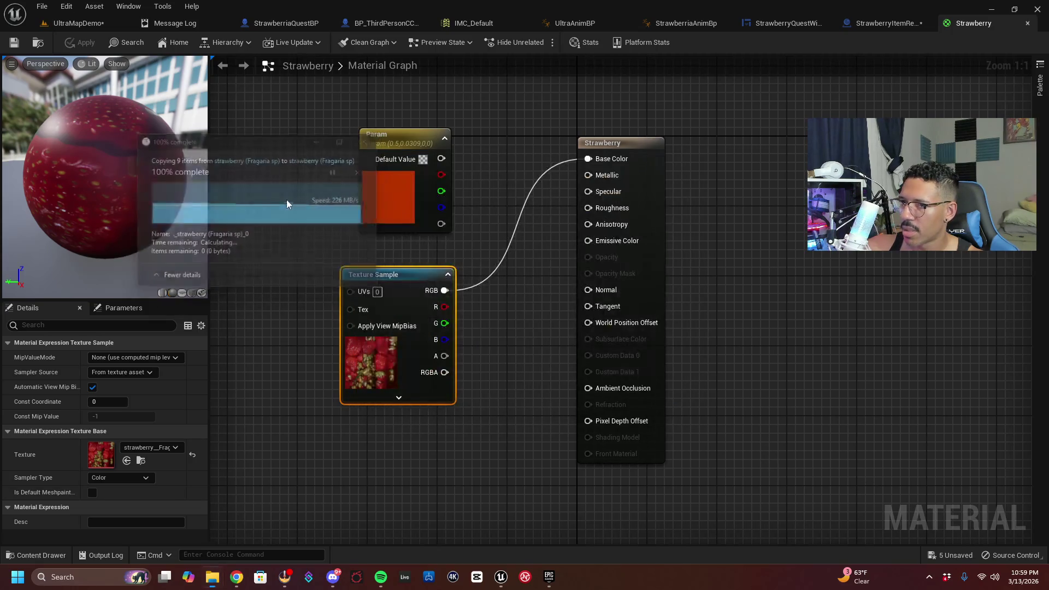
pyautogui.click(50, 555)
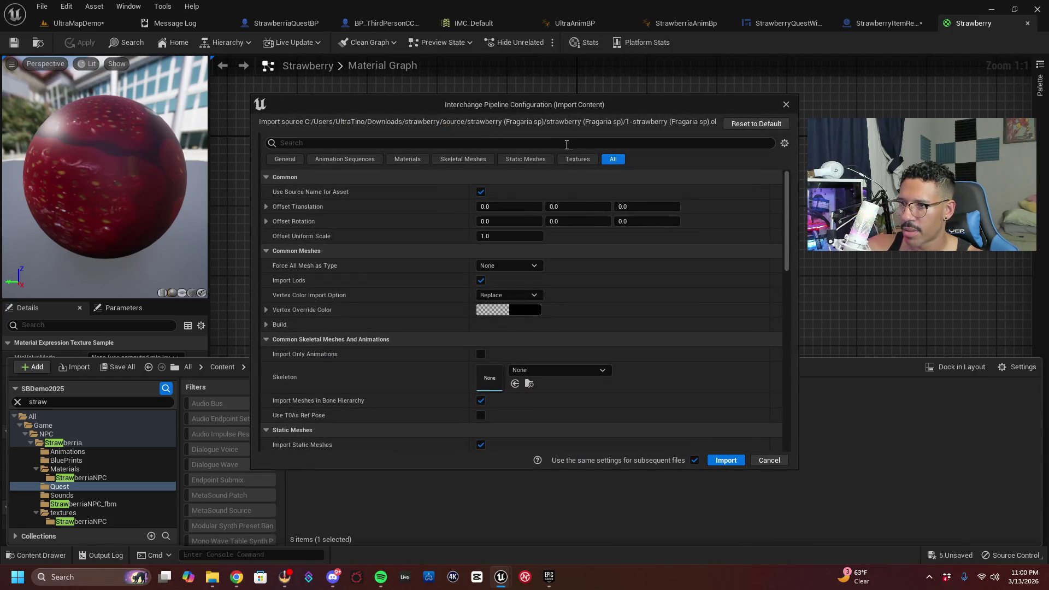
pyautogui.click(727, 460)
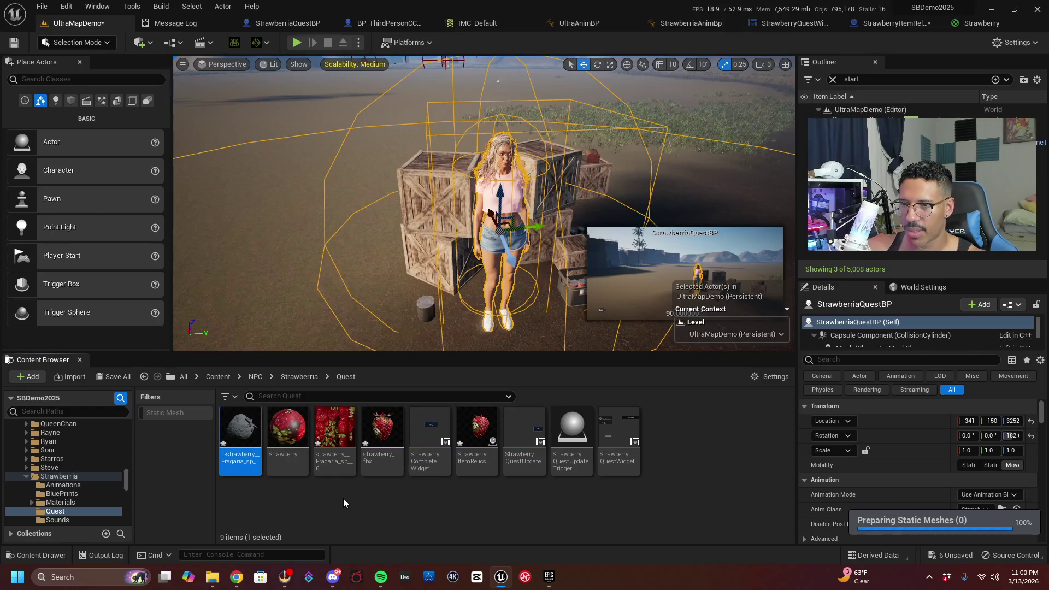
# Open the newly imported strawberry mesh, look it over, and close its editor
pyautogui.moveTo(244, 433)
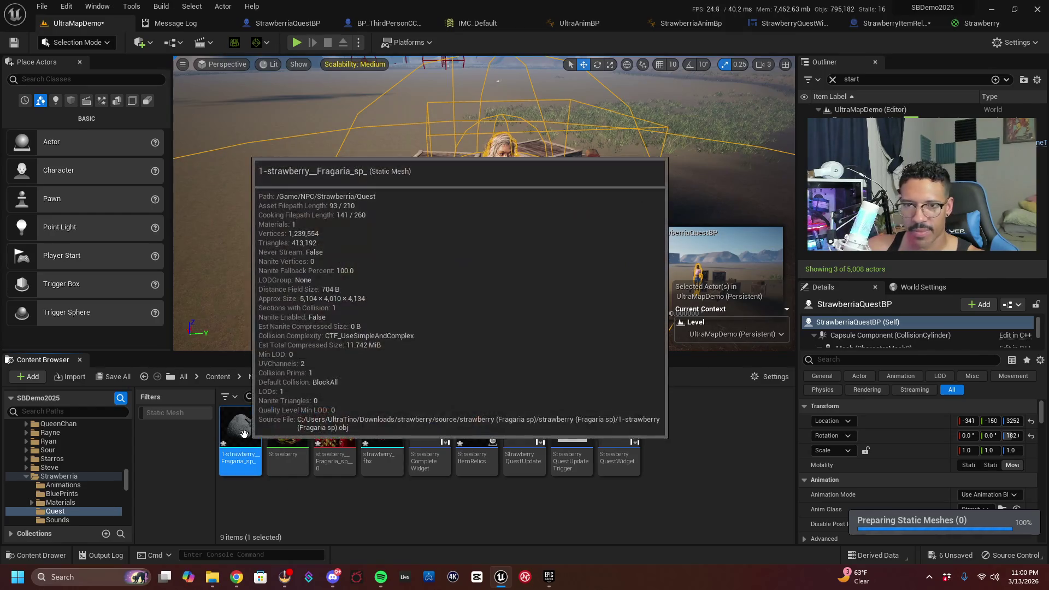
pyautogui.doubleClick(245, 438)
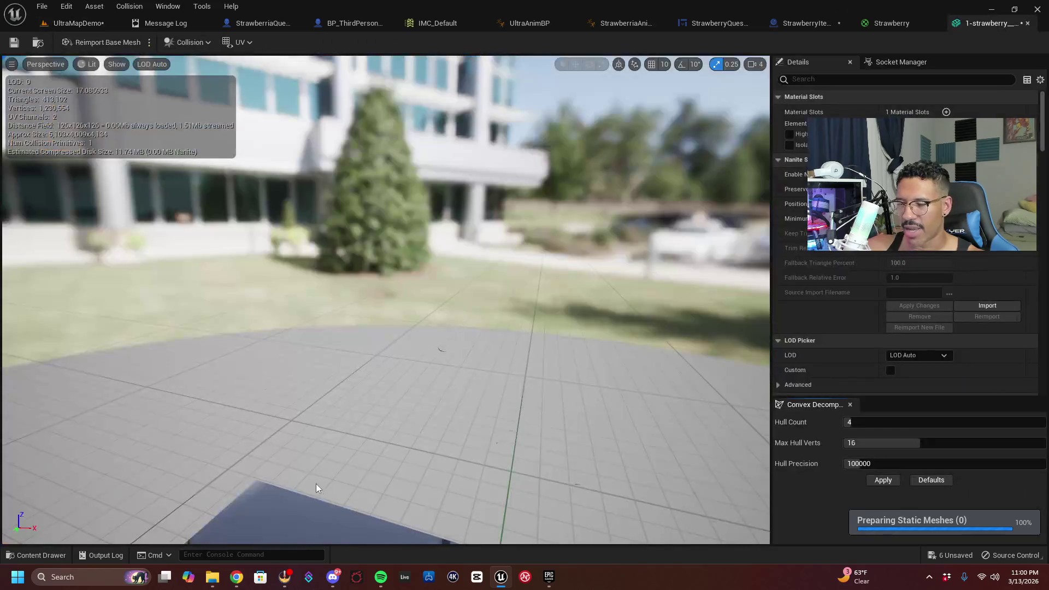
pyautogui.moveTo(351, 488)
pyautogui.mouseDown()
pyautogui.moveTo(350, 508)
pyautogui.moveTo(349, 475)
pyautogui.moveTo(350, 503)
pyautogui.moveTo(350, 480)
pyautogui.moveTo(377, 494)
pyautogui.moveTo(385, 525)
pyautogui.moveTo(619, 298)
pyautogui.mouseUp()
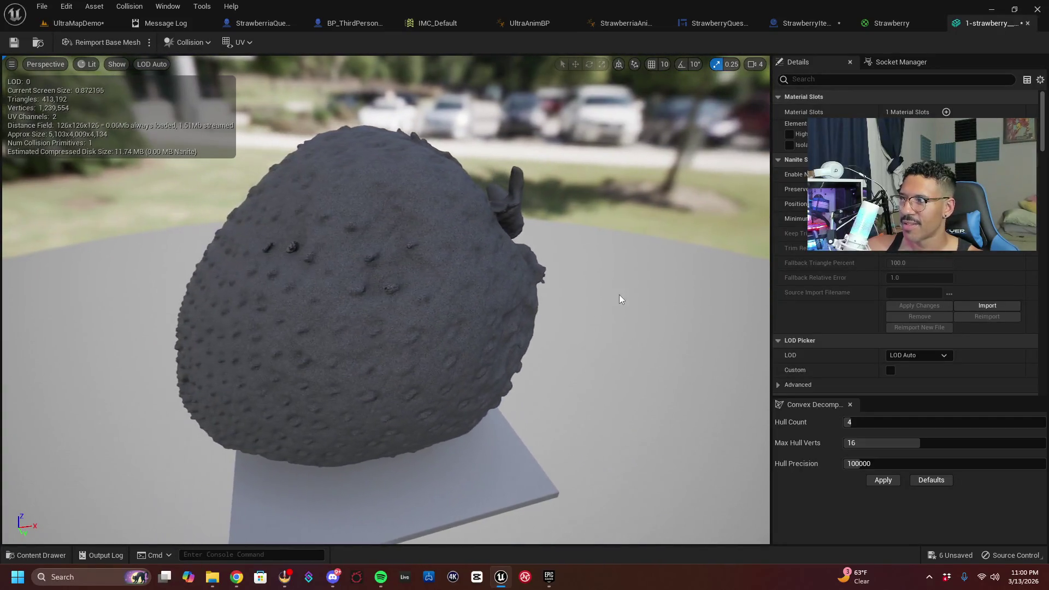
pyautogui.click(1027, 24)
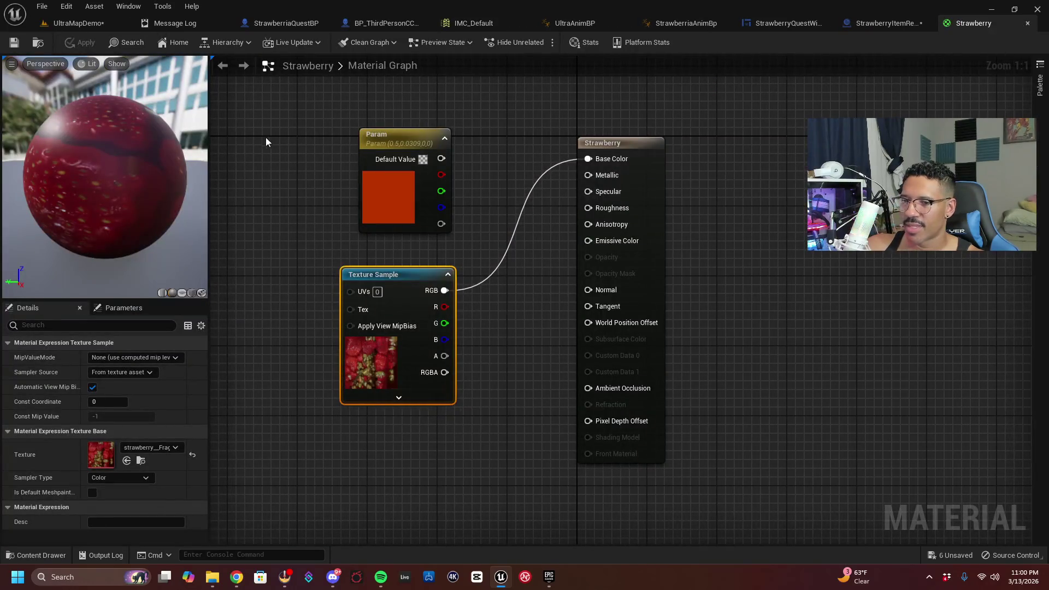
# Reopen the strawberry static mesh and assign it the Strawberry material
pyautogui.click(39, 555)
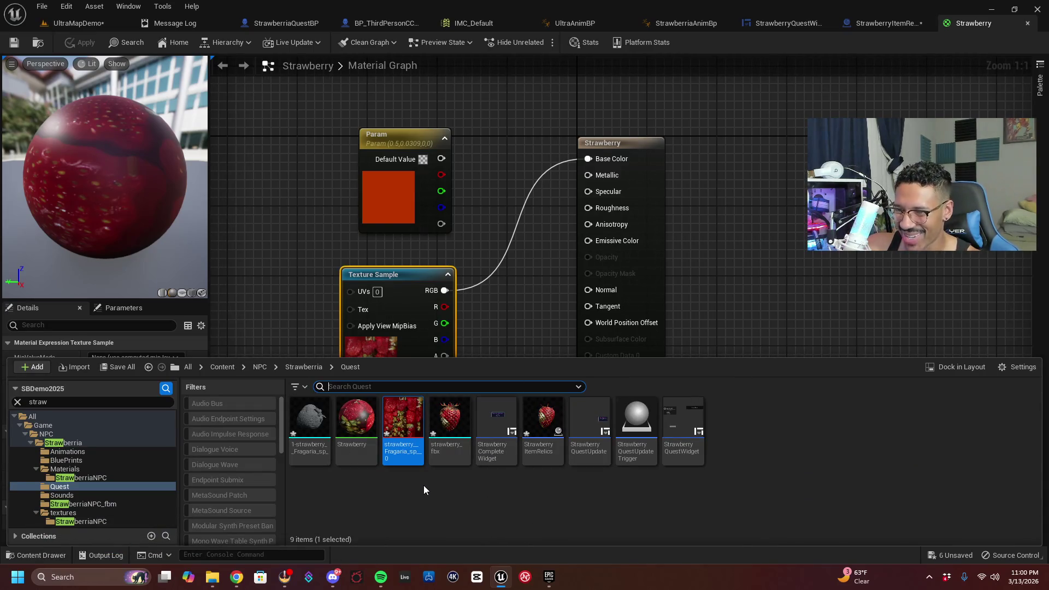
pyautogui.doubleClick(317, 434)
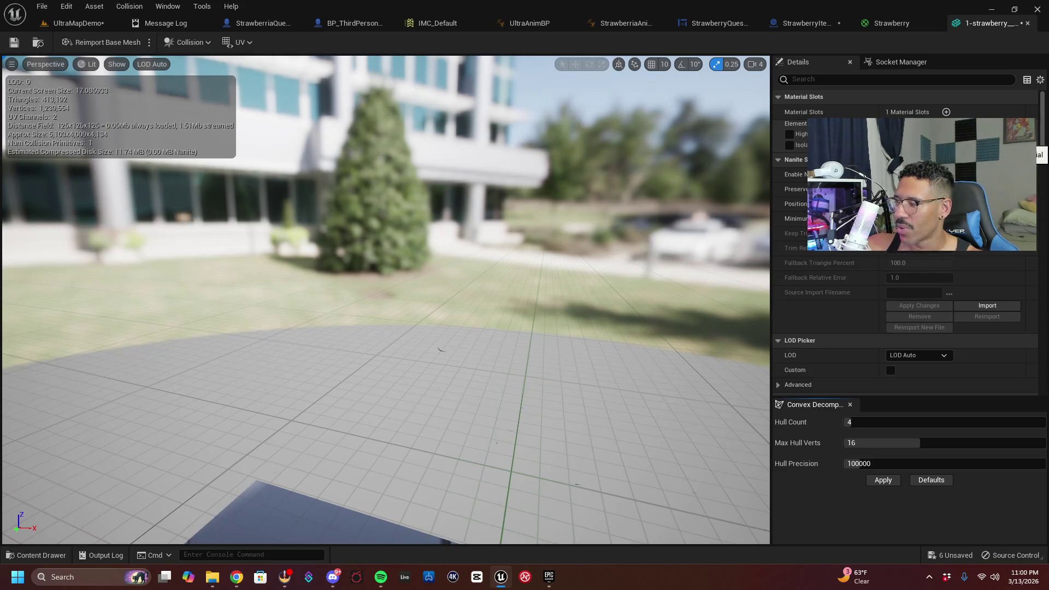
pyautogui.click(928, 127)
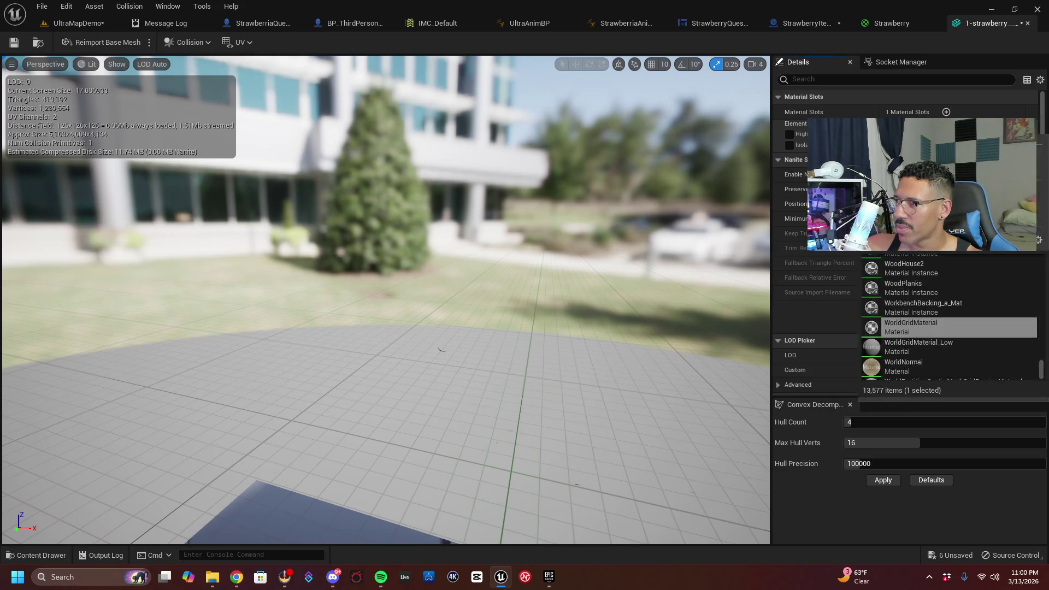
pyautogui.write('str')
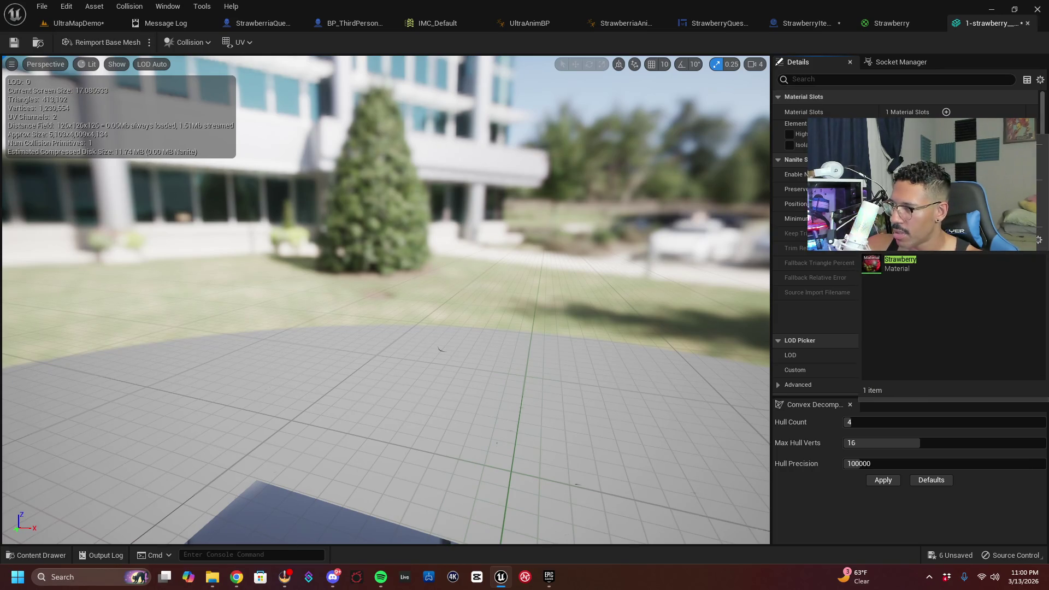
pyautogui.click(899, 270)
# Apply convex collision with 4 hulls and 16 max hull verts, then return to UltraMapDemo
pyautogui.click(880, 481)
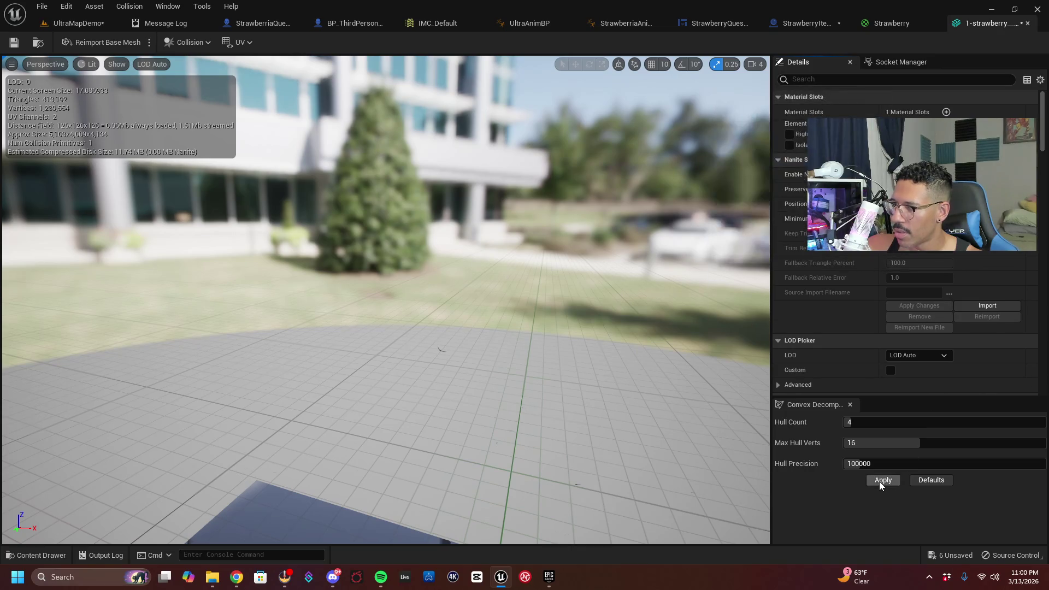
pyautogui.moveTo(544, 293)
pyautogui.mouseDown()
pyautogui.moveTo(544, 339)
pyautogui.moveTo(596, 341)
pyautogui.mouseUp()
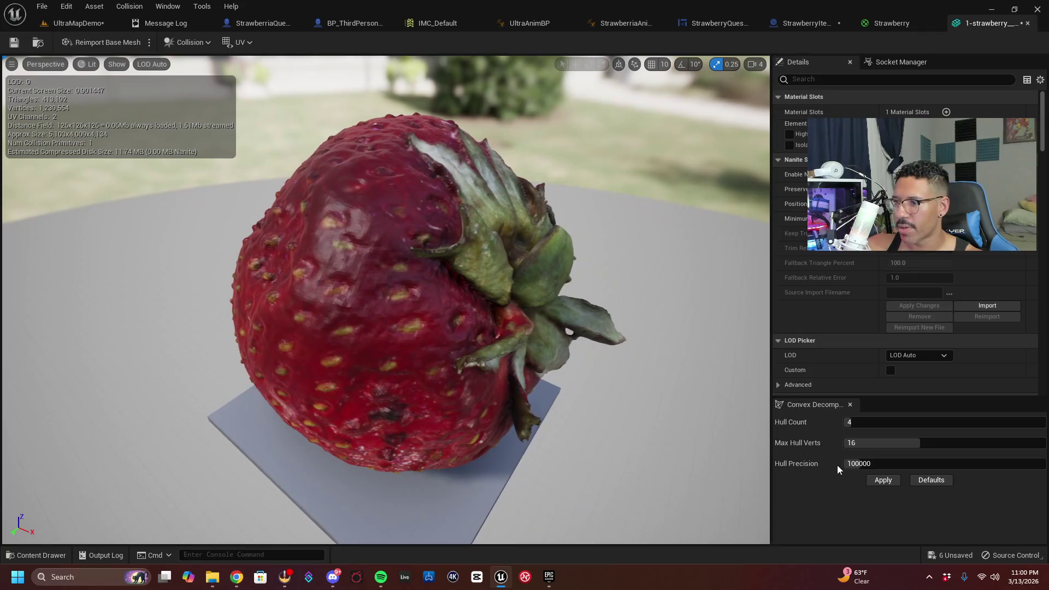
pyautogui.click(883, 481)
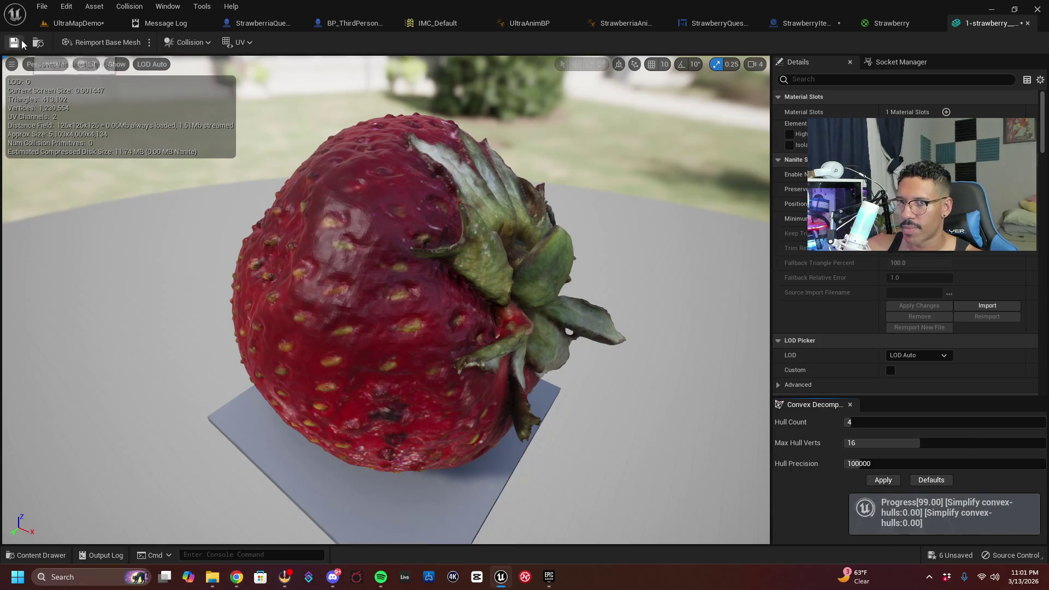
pyautogui.click(76, 23)
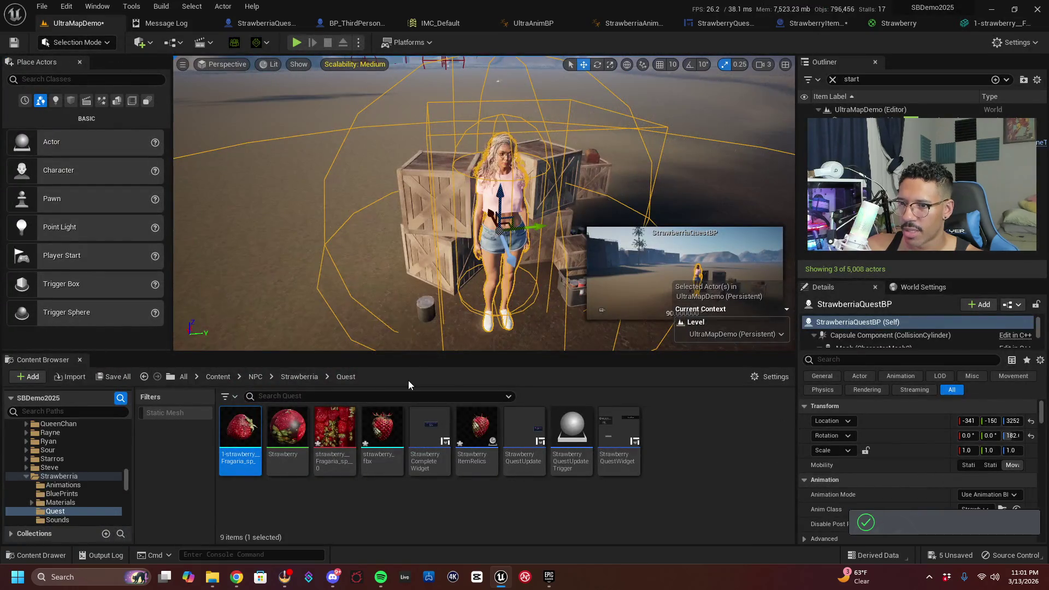
# Rename the 1-strawberry mesh asset in the Quest folder to Strawberry2
pyautogui.moveTo(250, 446)
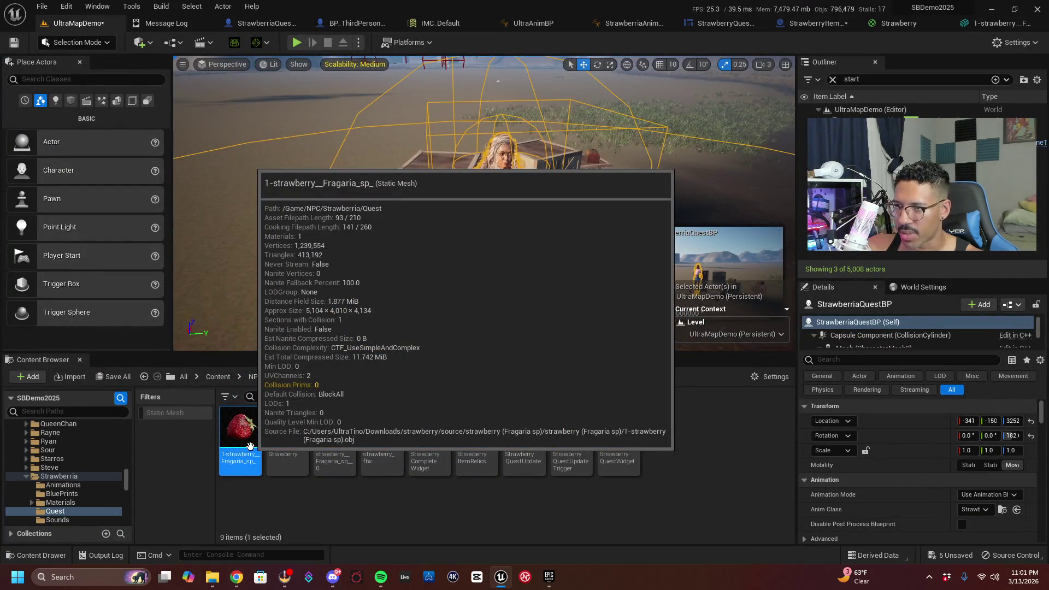
pyautogui.rightClick(244, 445)
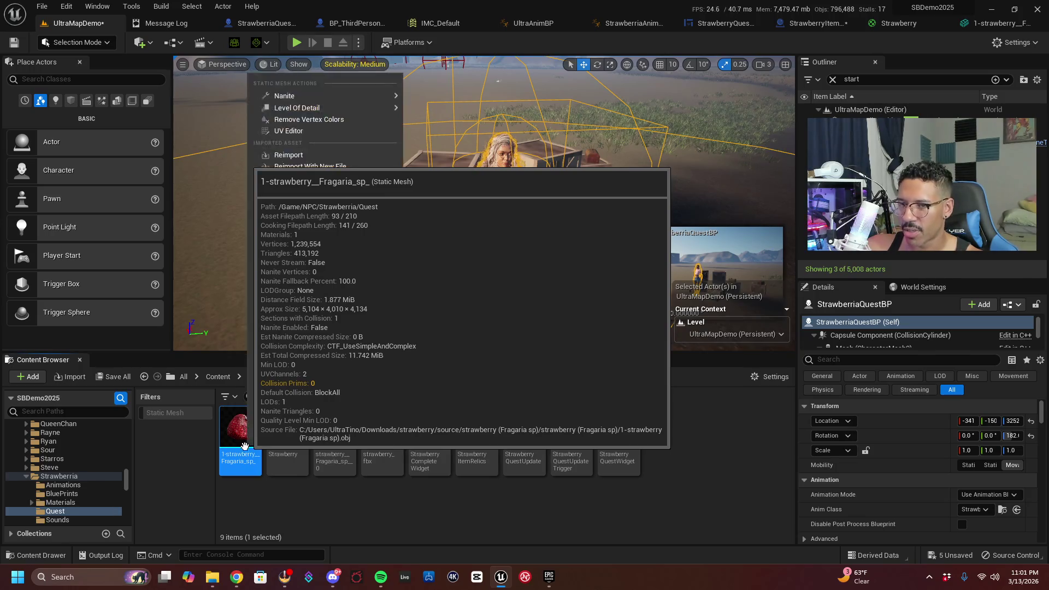
pyautogui.click(299, 225)
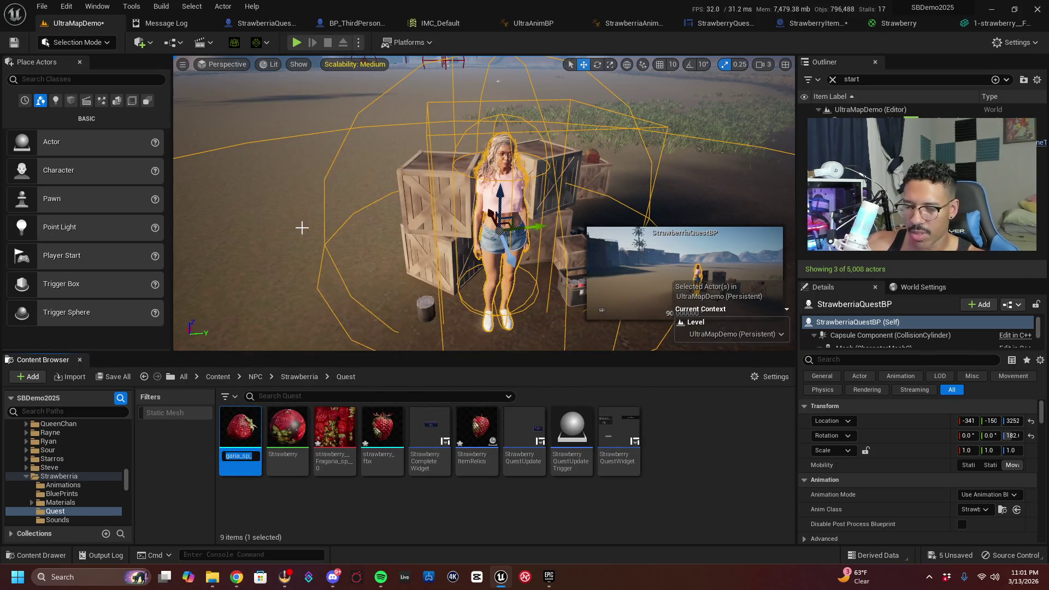
pyautogui.write('Stra')
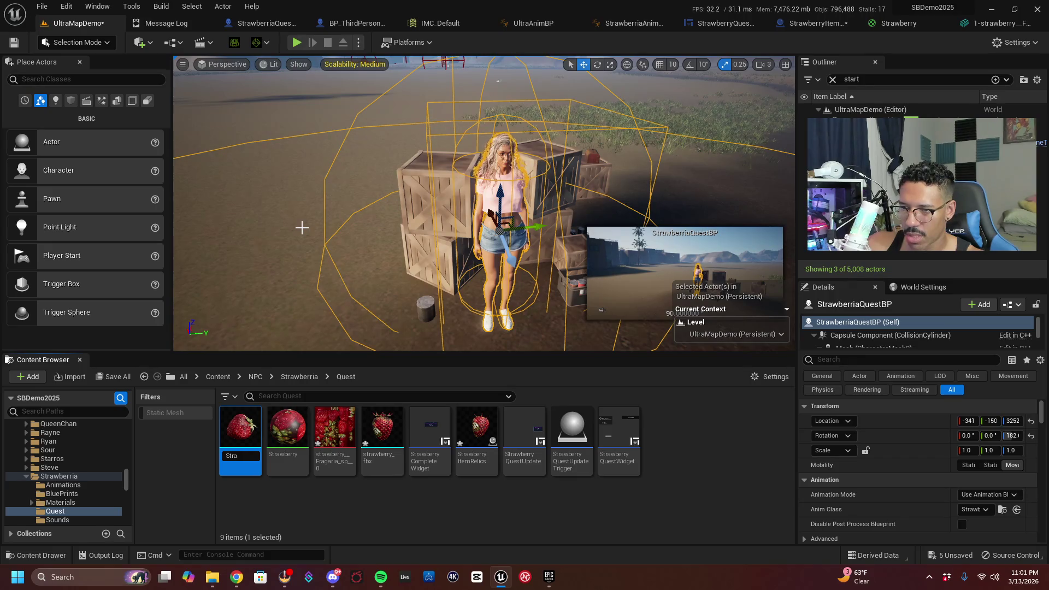
pyautogui.write('erry2')
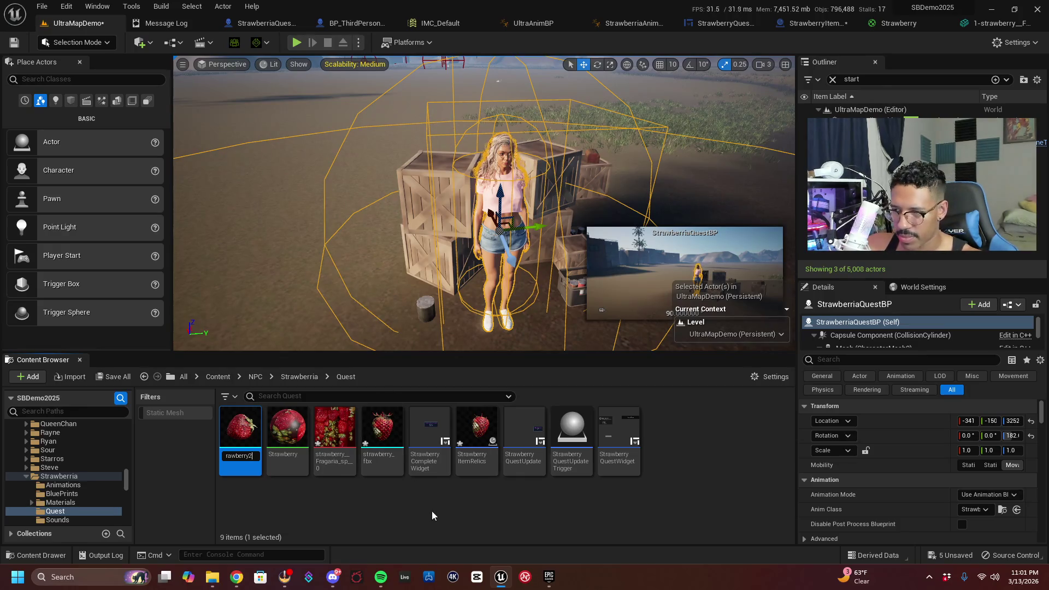
pyautogui.press('Return')
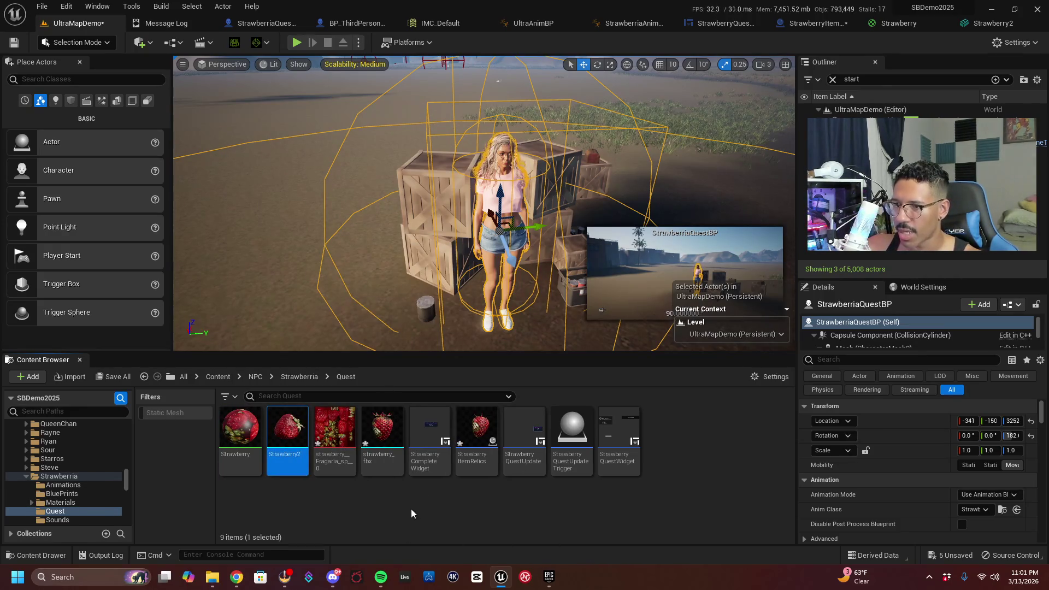
# In StrawberryItemRelics, set RelicMesh's Static Mesh to Strawberry2
pyautogui.click(811, 25)
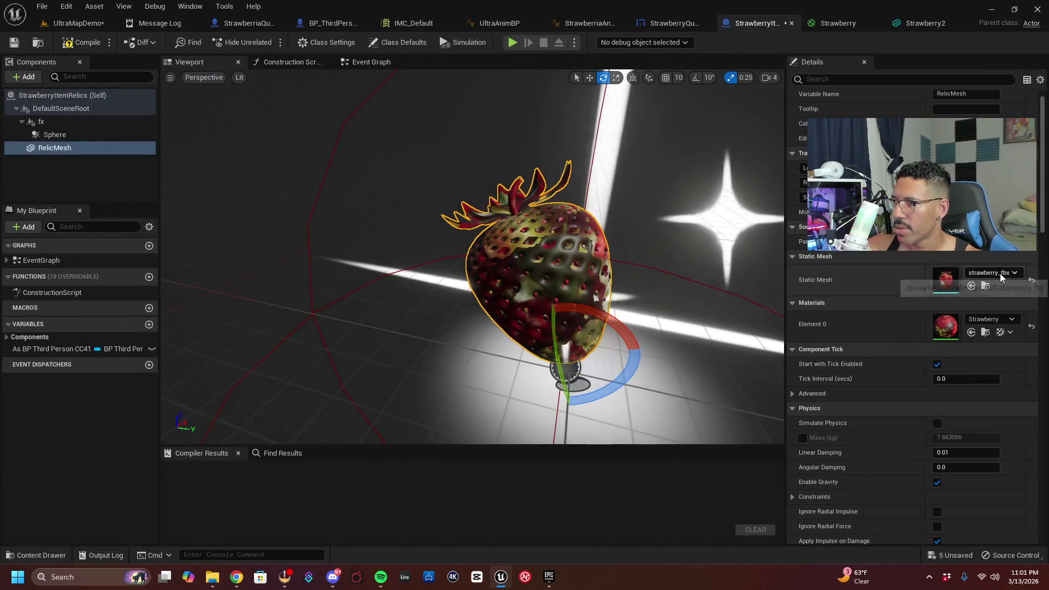
pyautogui.click(1000, 273)
pyautogui.write('strawber')
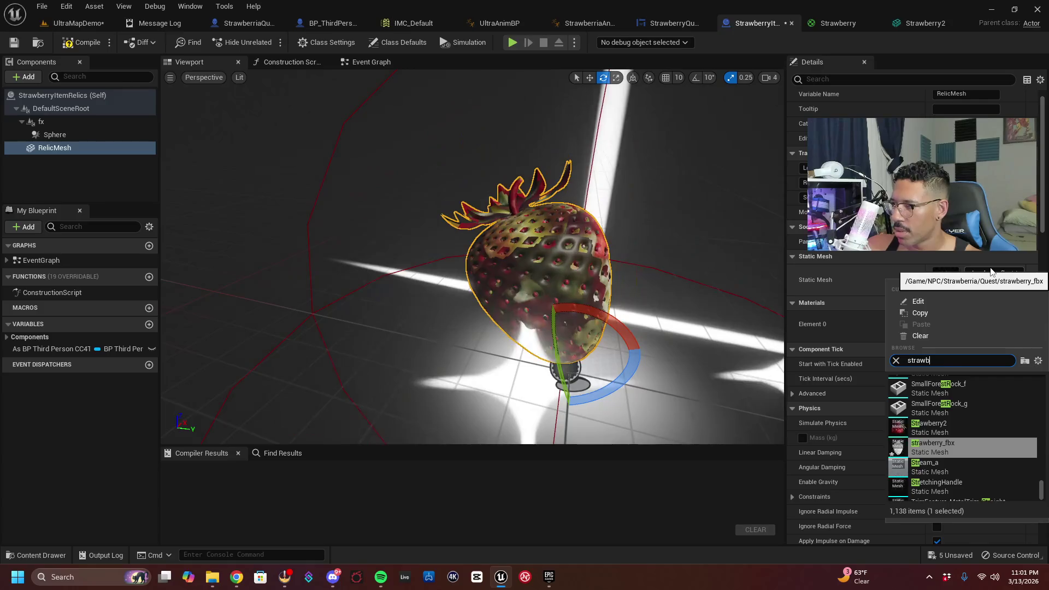
pyautogui.click(956, 424)
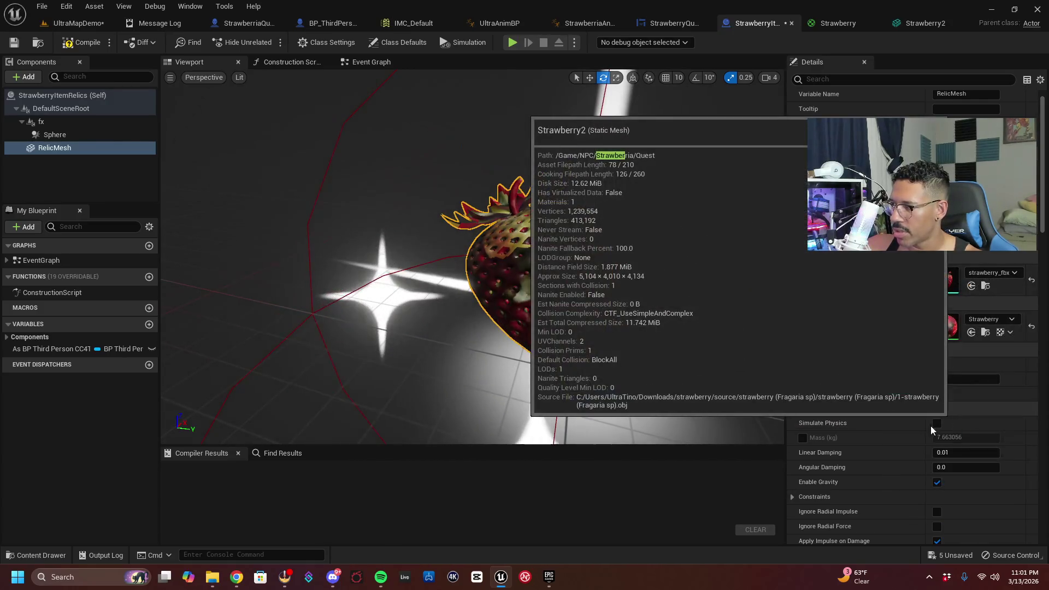
# Scale the strawberry down, lower camera speed from 4 to 3, and save the blueprint
pyautogui.press('f')
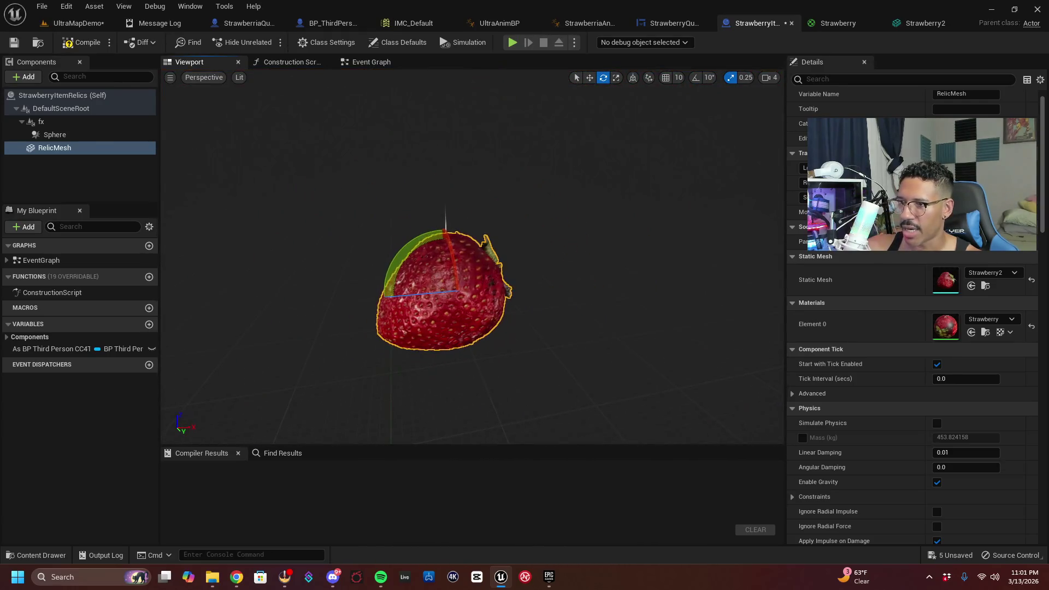
pyautogui.moveTo(641, 257); pyautogui.dragTo(600, 257)
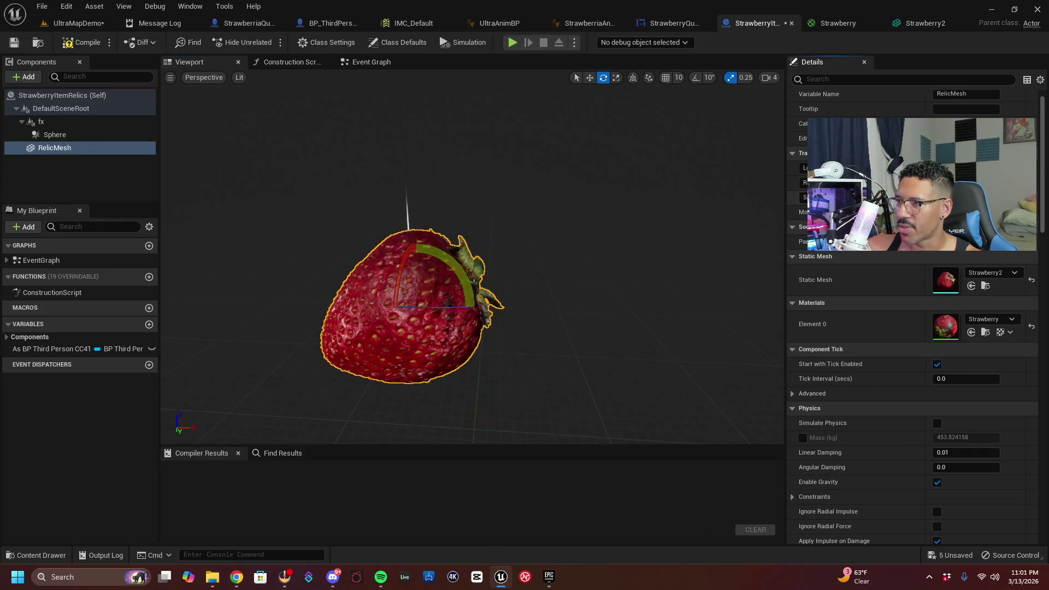
pyautogui.press('Return')
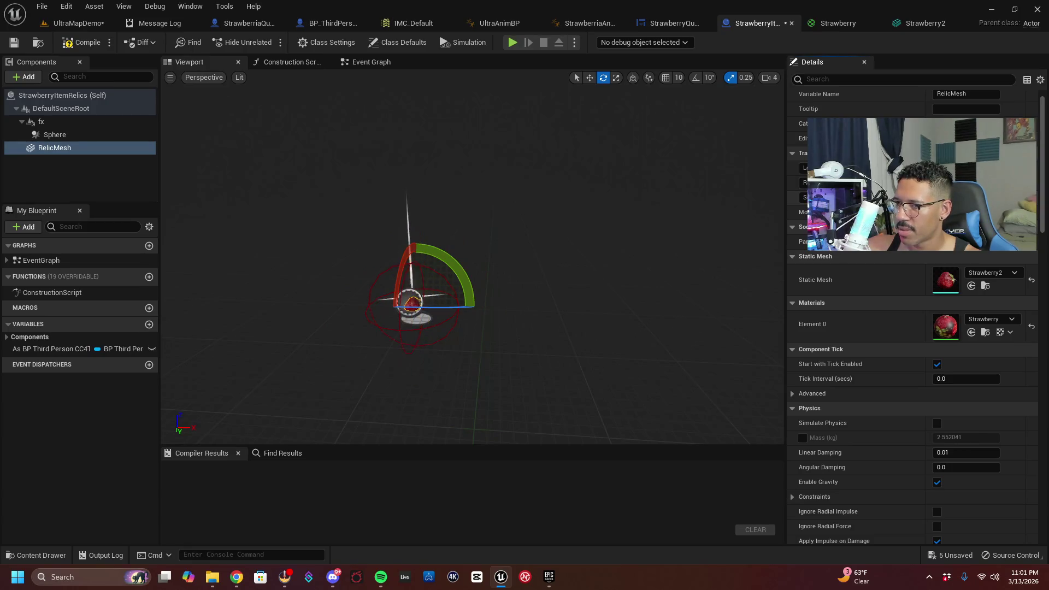
pyautogui.moveTo(473, 256)
pyautogui.mouseDown()
pyautogui.moveTo(492, 240)
pyautogui.moveTo(475, 256)
pyautogui.moveTo(492, 246)
pyautogui.moveTo(481, 257)
pyautogui.moveTo(470, 240)
pyautogui.mouseUp()
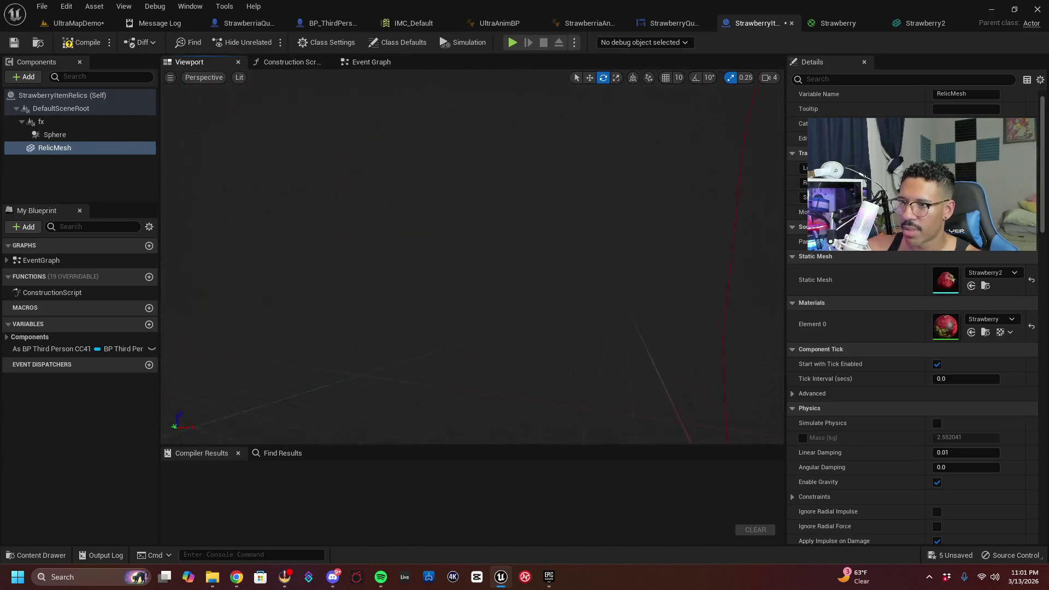
pyautogui.press('f')
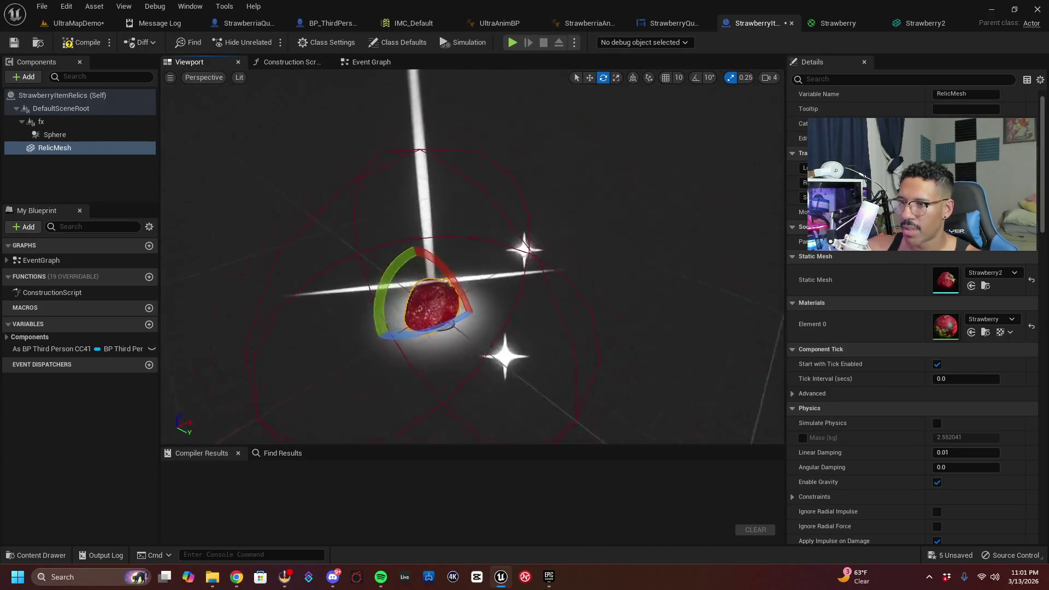
pyautogui.click(770, 77)
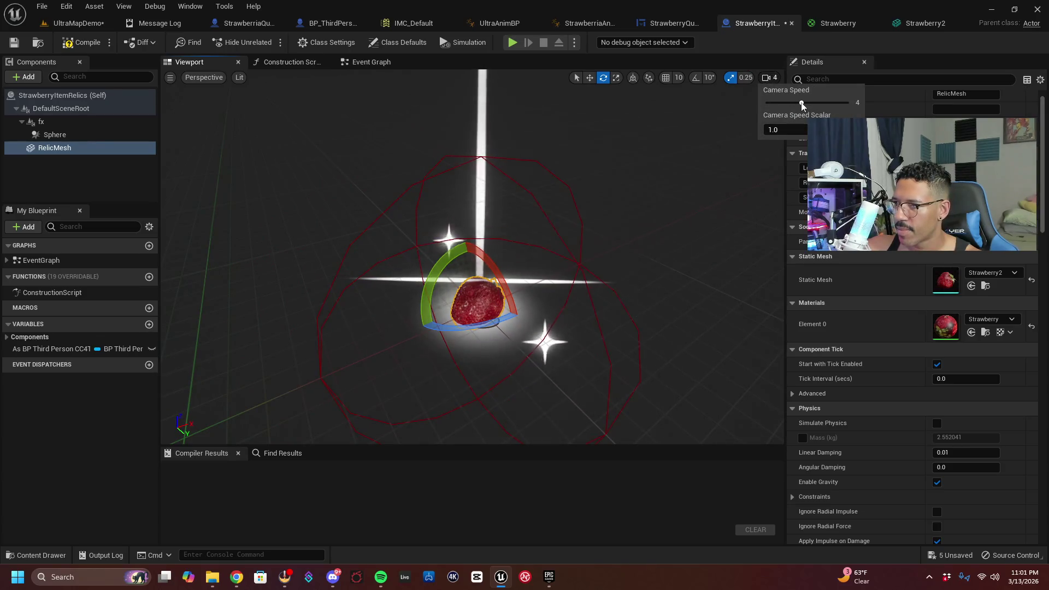
pyautogui.moveTo(801, 102); pyautogui.dragTo(792, 101)
pyautogui.moveTo(507, 262)
pyautogui.mouseDown()
pyautogui.moveTo(486, 262)
pyautogui.moveTo(507, 261)
pyautogui.mouseUp()
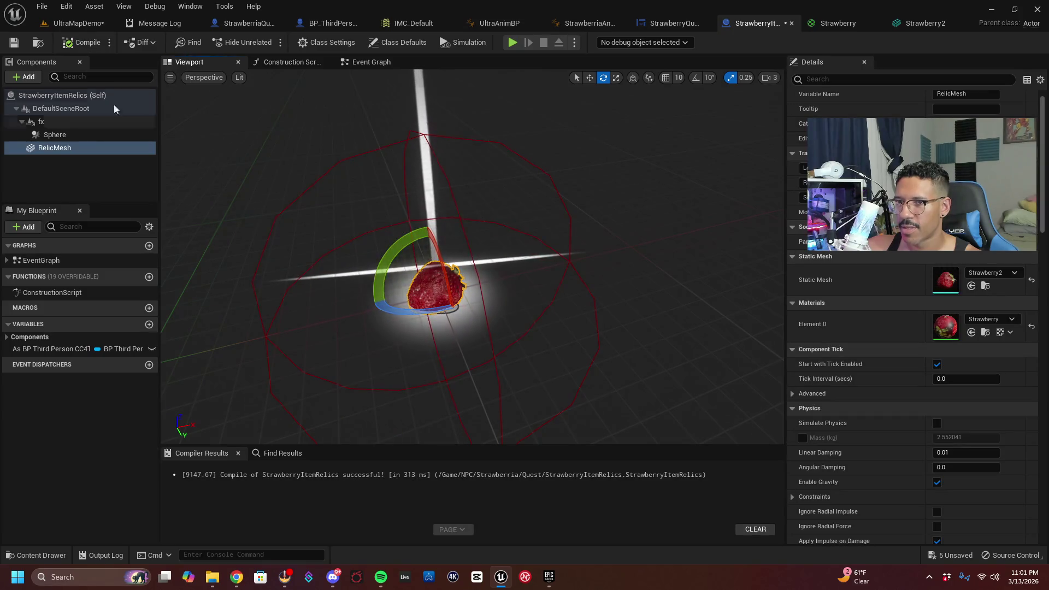
pyautogui.hotkey('ctrl', 's')
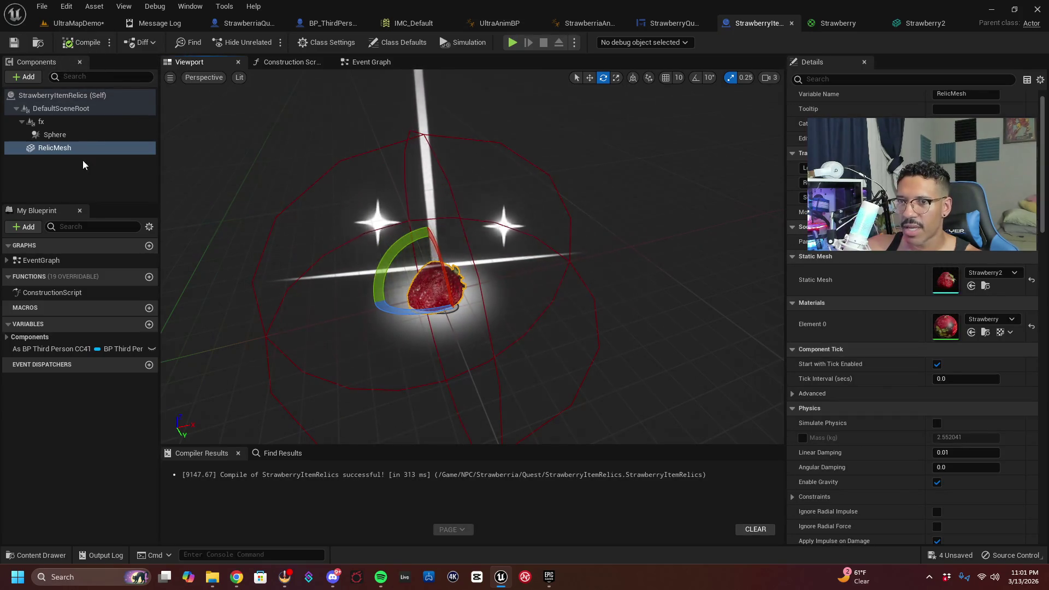
# Duplicate RelicMesh and move the copy to the left of the original strawberry
pyautogui.click(79, 149)
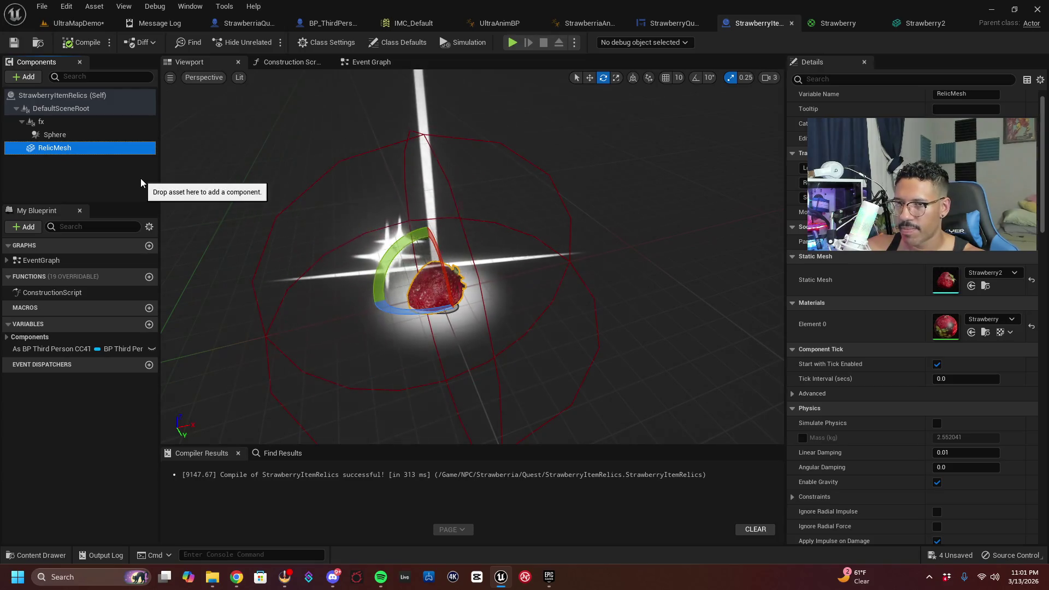
pyautogui.hotkey('ctrl', 'd')
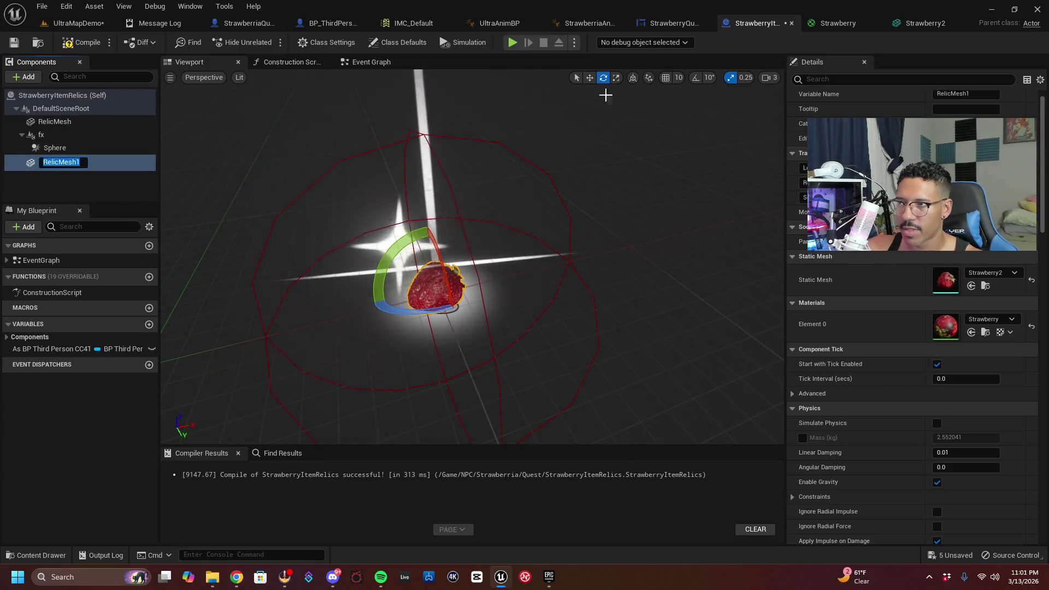
pyautogui.click(590, 78)
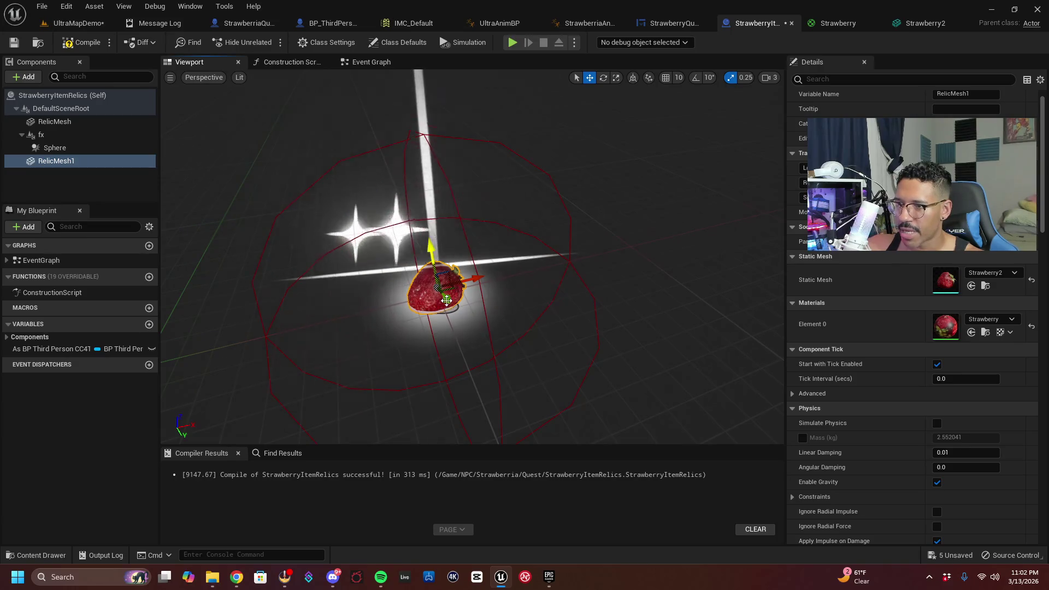
pyautogui.moveTo(447, 301)
pyautogui.mouseDown()
pyautogui.moveTo(399, 301)
pyautogui.moveTo(473, 237)
pyautogui.mouseUp()
pyautogui.moveTo(473, 236); pyautogui.dragTo(356, 196)
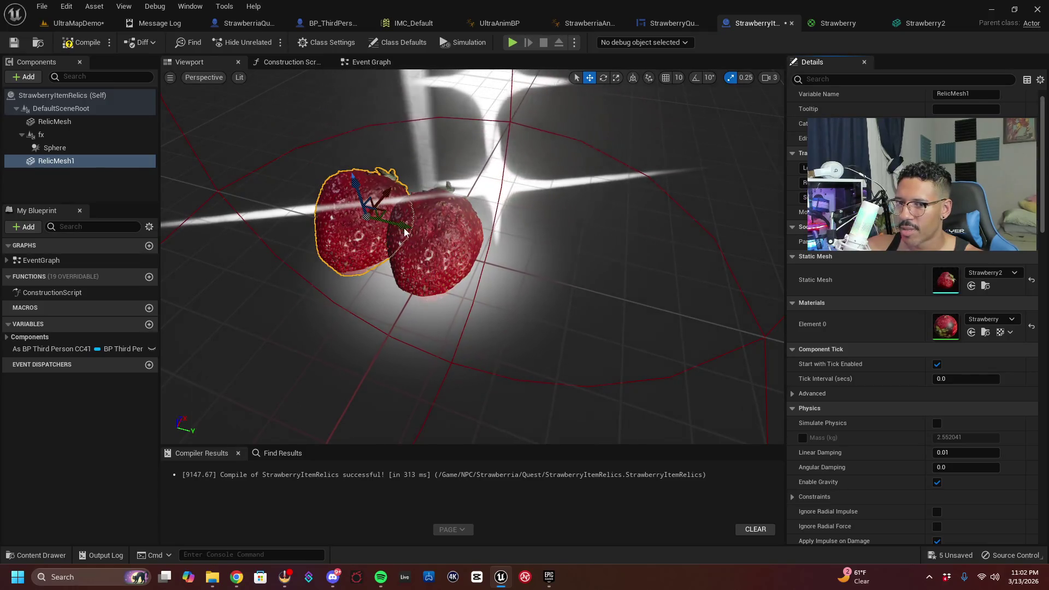
pyautogui.scroll(3, 397, 226)
pyautogui.scroll(3, 472, 257)
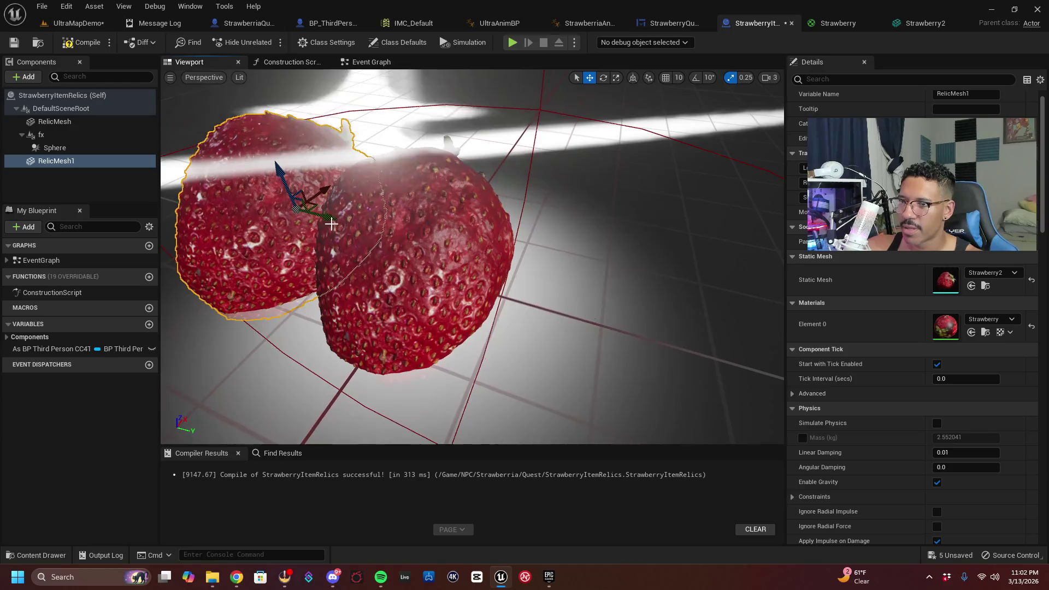
pyautogui.moveTo(328, 216); pyautogui.dragTo(321, 213)
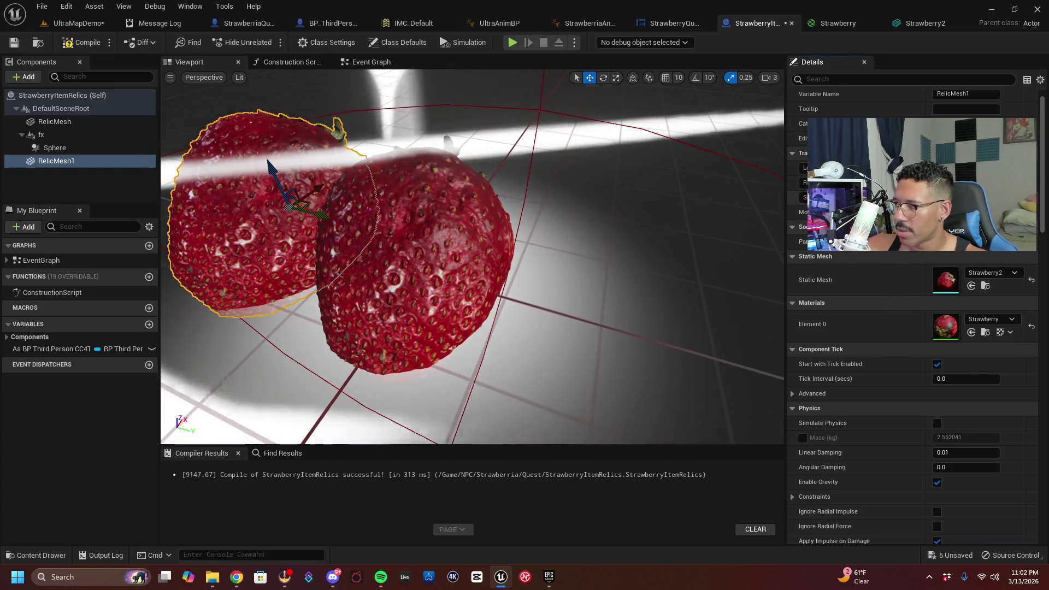
# Shrink the duplicate into a small strawberry, fine-tune its position, then duplicate it again
pyautogui.press('Return')
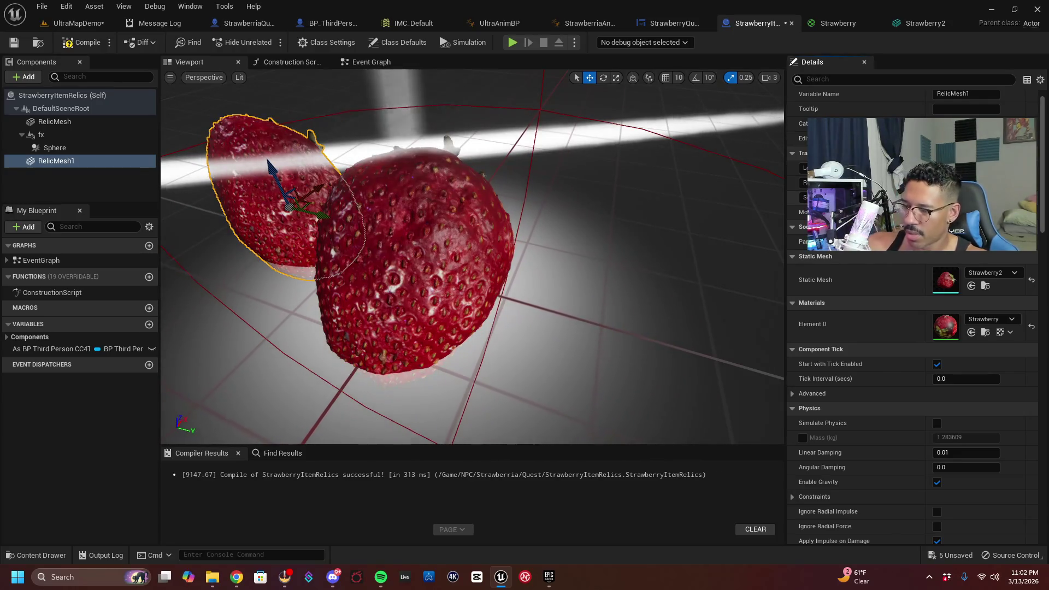
pyautogui.press('Return')
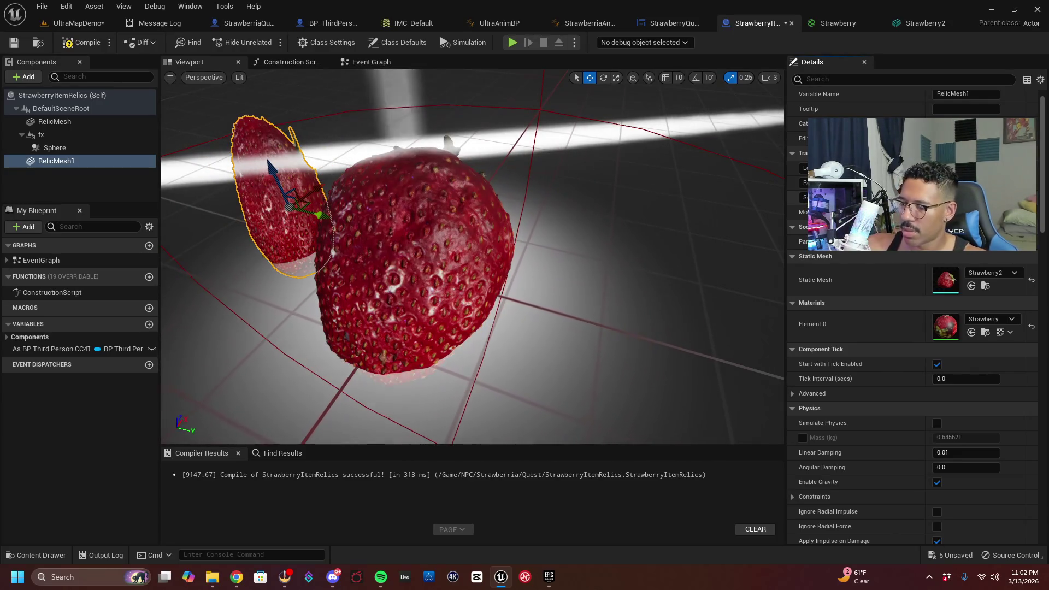
pyautogui.press('Return')
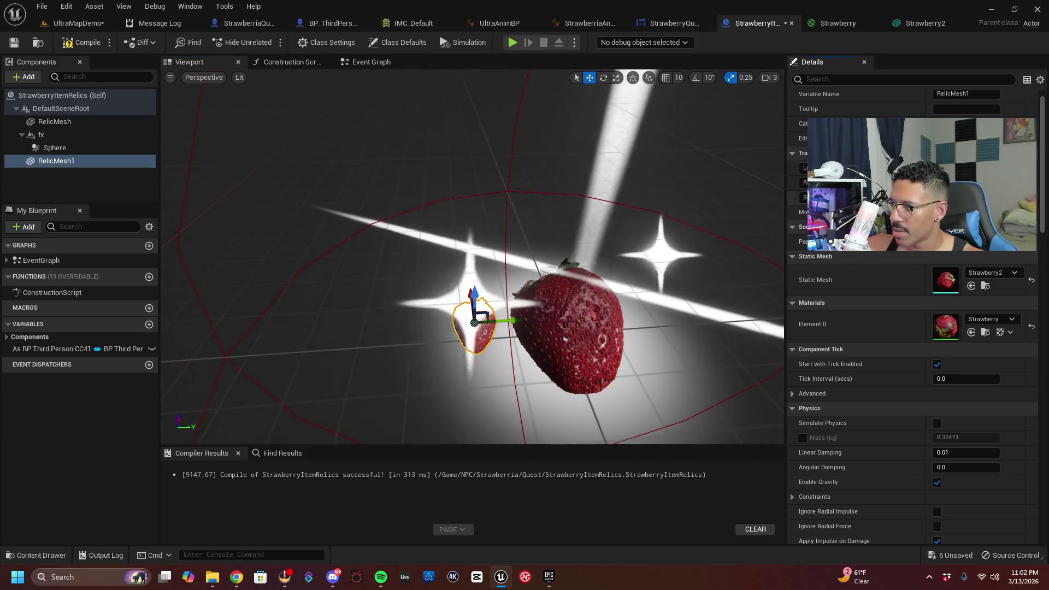
pyautogui.press('Return')
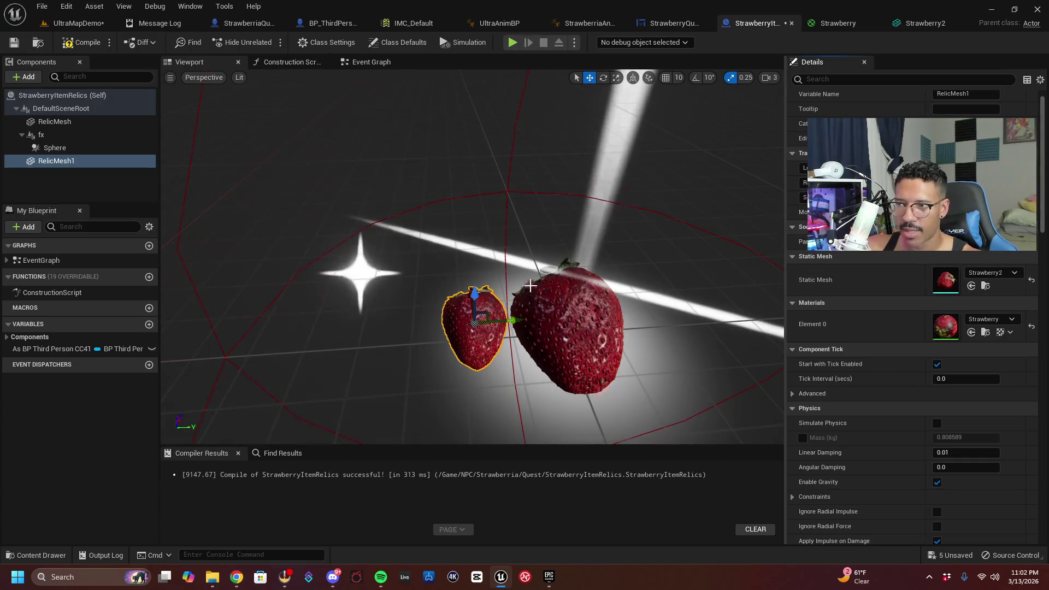
pyautogui.scroll(3, 473, 256)
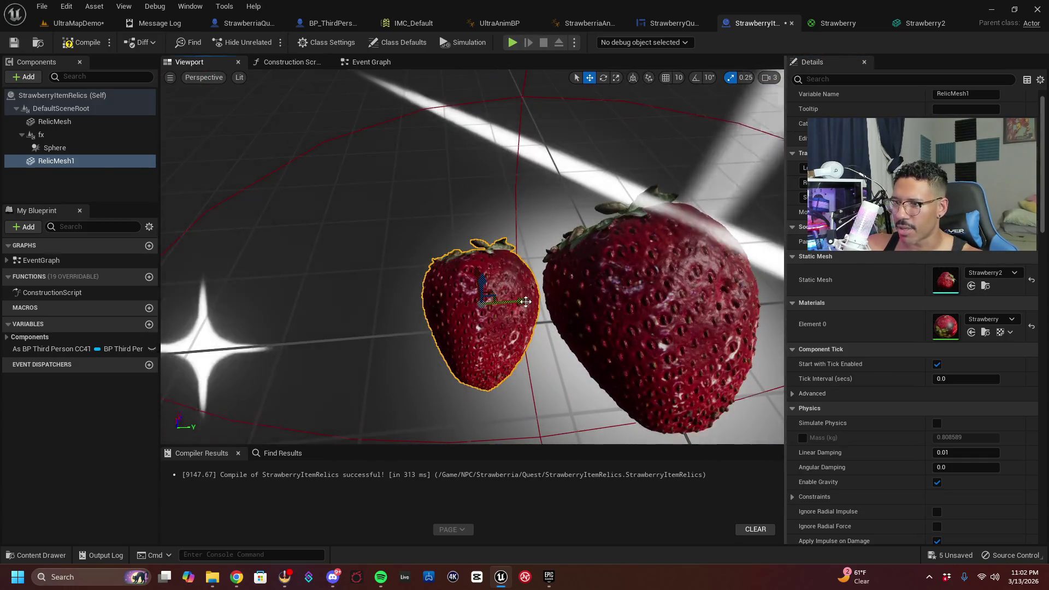
pyautogui.moveTo(550, 300); pyautogui.dragTo(541, 300)
pyautogui.scroll(5, 541, 300)
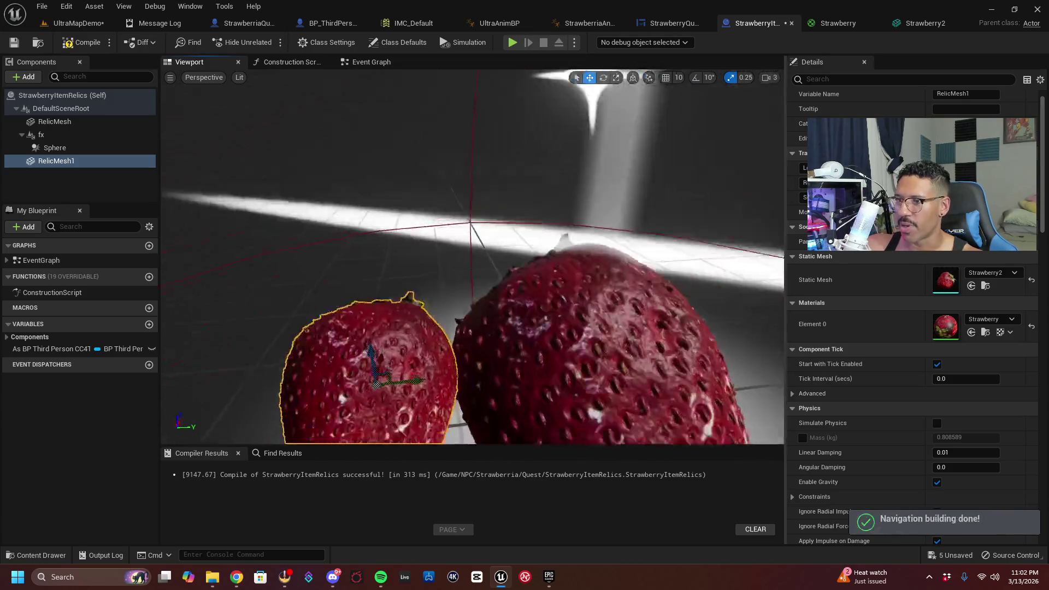
pyautogui.scroll(-10, 541, 300)
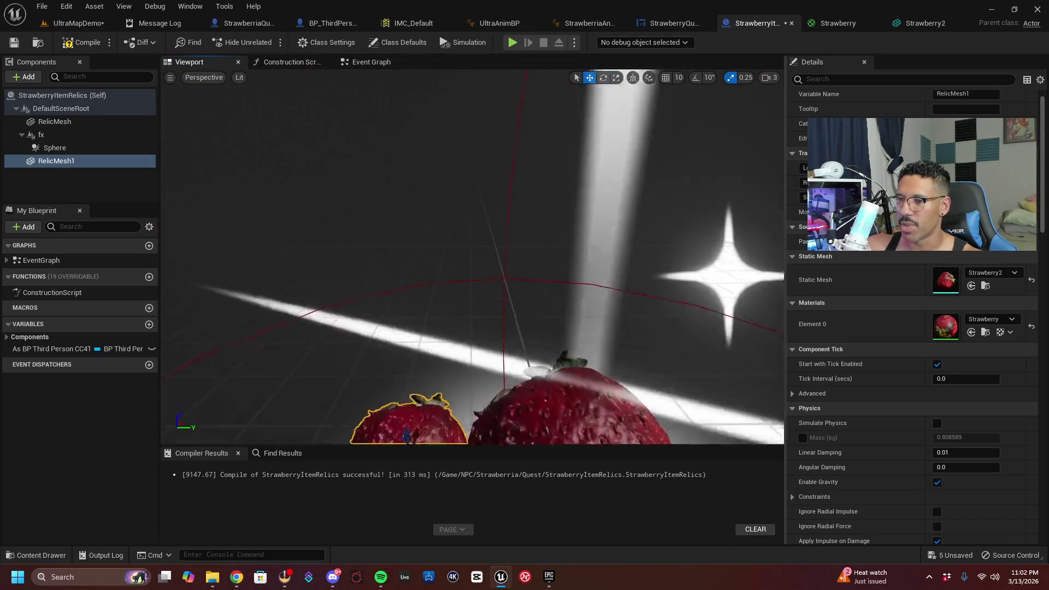
pyautogui.press('f')
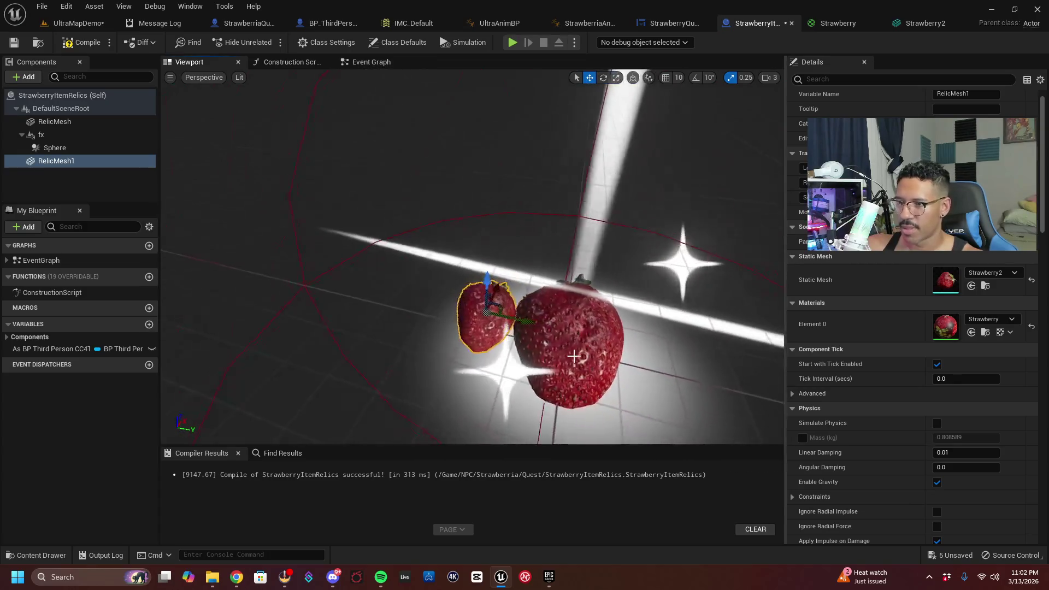
pyautogui.hotkey('ctrl', 'd')
# Move RelicMesh2 right of the large strawberry, yaw it to about -38.56, compile, and return to the level
pyautogui.press('Return')
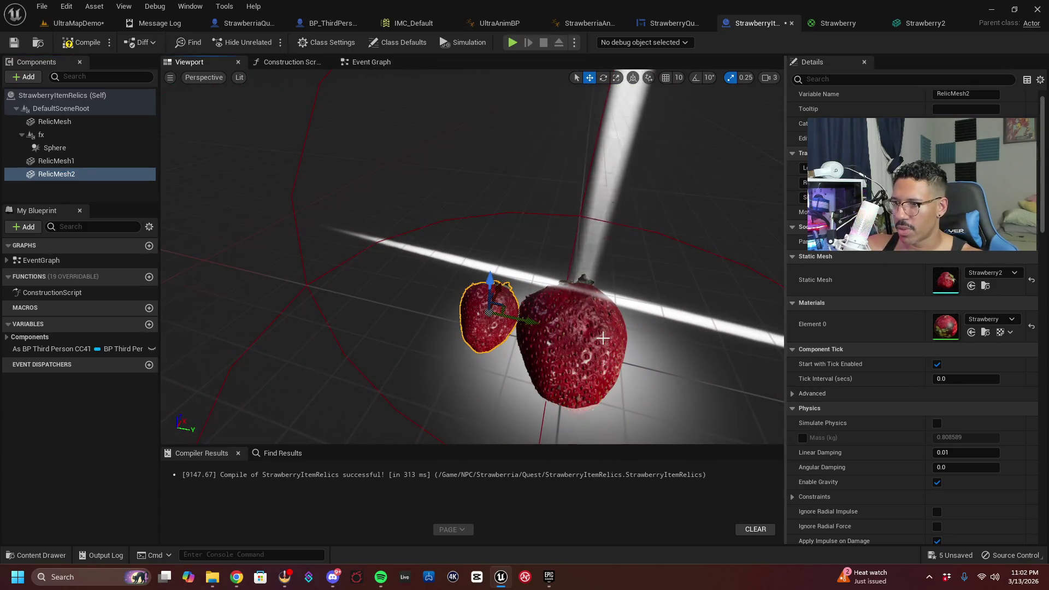
pyautogui.moveTo(528, 323); pyautogui.dragTo(694, 357)
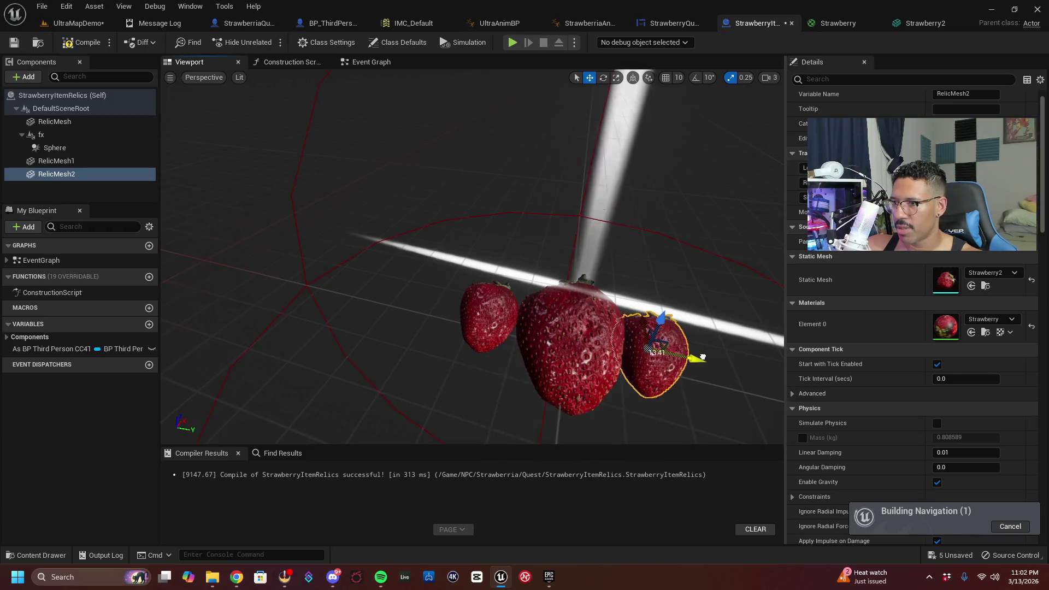
pyautogui.moveTo(515, 321); pyautogui.dragTo(527, 298)
pyautogui.click(603, 77)
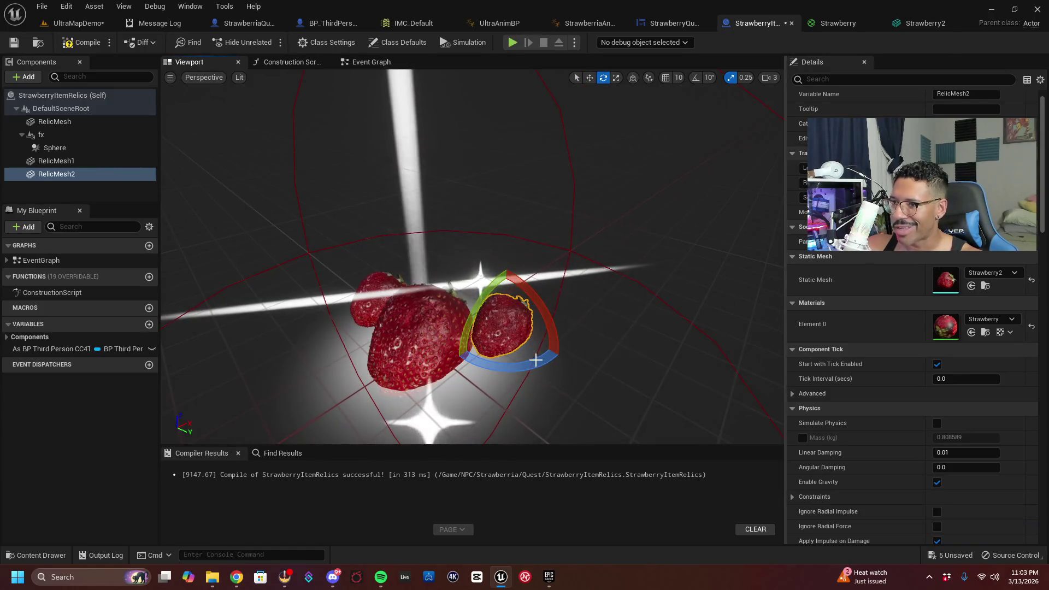
pyautogui.moveTo(536, 356); pyautogui.dragTo(536, 355)
pyautogui.moveTo(483, 304)
pyautogui.mouseDown()
pyautogui.moveTo(470, 303)
pyautogui.moveTo(494, 344)
pyautogui.moveTo(482, 331)
pyautogui.moveTo(508, 339)
pyautogui.moveTo(500, 342)
pyautogui.moveTo(549, 299)
pyautogui.moveTo(414, 271)
pyautogui.mouseUp()
pyautogui.press('w')
pyautogui.click(82, 42)
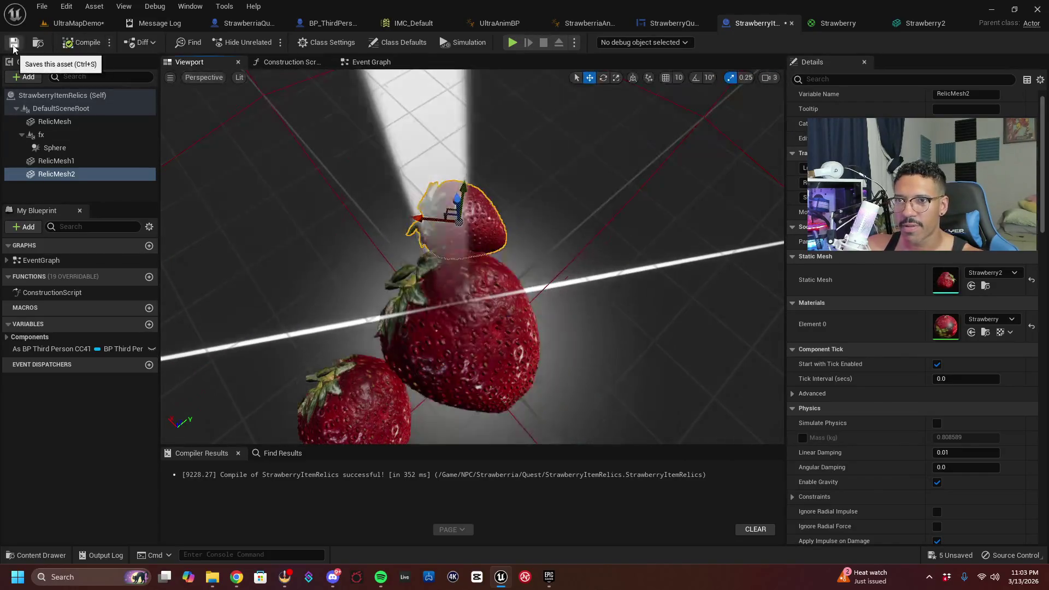
pyautogui.click(78, 23)
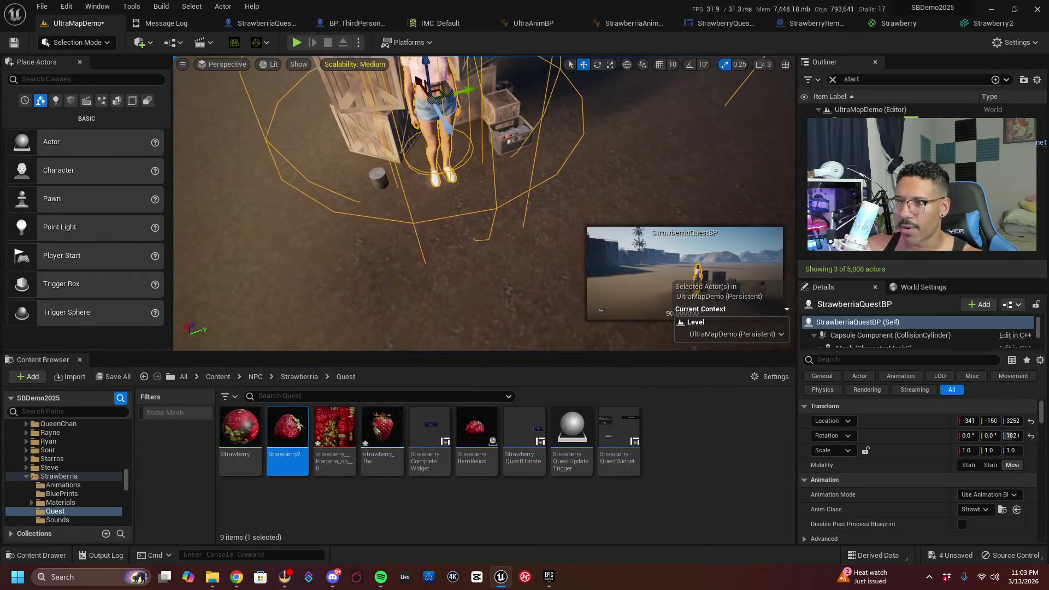
# Drop a StrawberryItemRelics actor into the level in front of the character and crates, and inspect it
pyautogui.moveTo(393, 192); pyautogui.dragTo(393, 186)
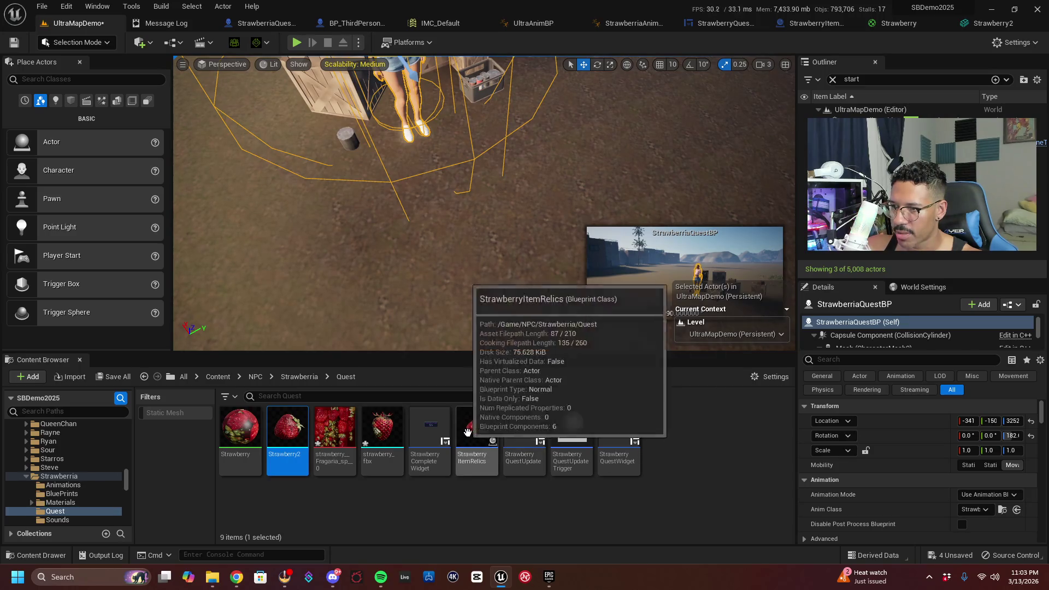
pyautogui.moveTo(476, 431); pyautogui.dragTo(490, 275)
pyautogui.moveTo(510, 160)
pyautogui.mouseDown()
pyautogui.moveTo(483, 175)
pyautogui.moveTo(472, 153)
pyautogui.moveTo(465, 164)
pyautogui.moveTo(481, 199)
pyautogui.mouseUp()
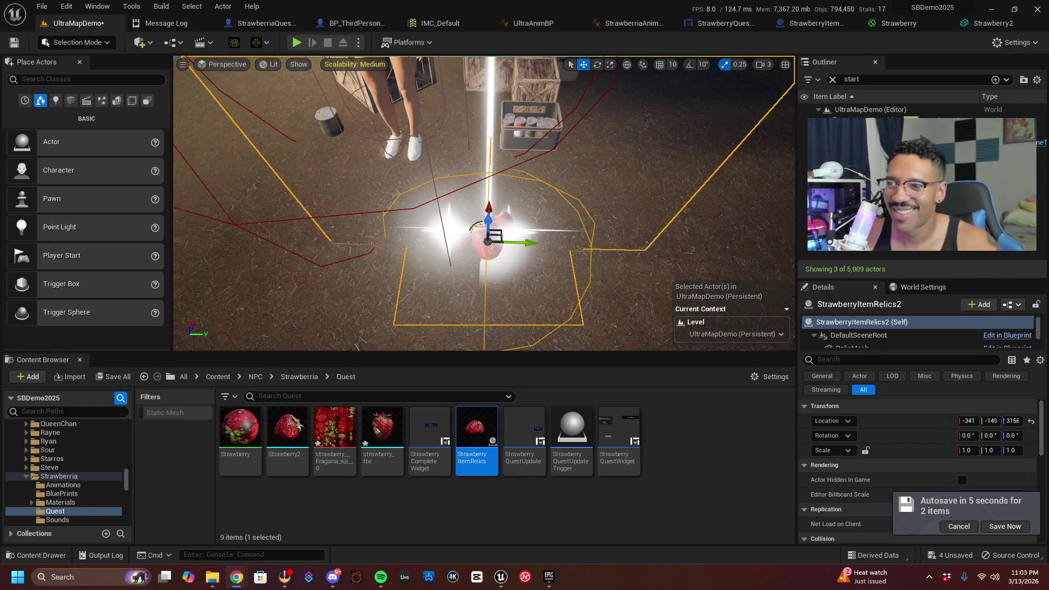
pyautogui.moveTo(609, 236); pyautogui.dragTo(609, 236)
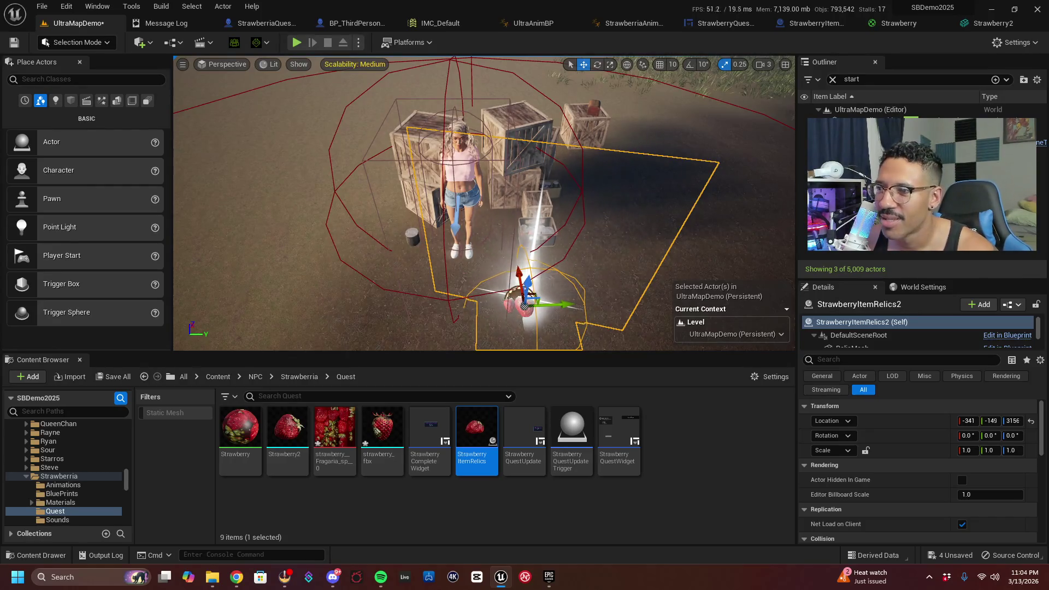
pyautogui.moveTo(484, 203); pyautogui.dragTo(449, 169)
pyautogui.moveTo(584, 207); pyautogui.dragTo(584, 206)
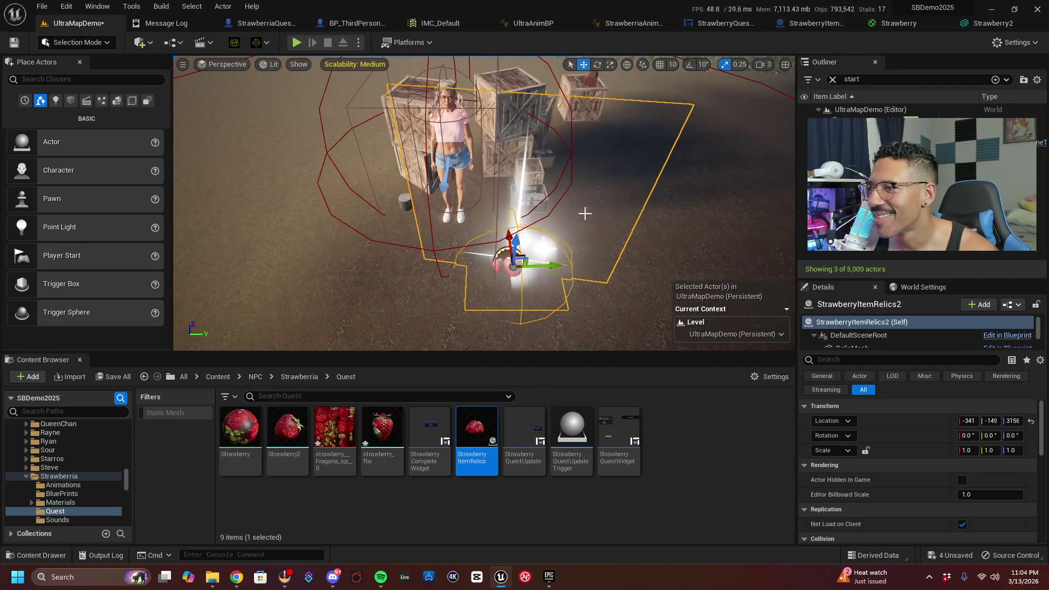
pyautogui.moveTo(484, 203); pyautogui.dragTo(484, 190)
pyautogui.moveTo(594, 204); pyautogui.dragTo(593, 203)
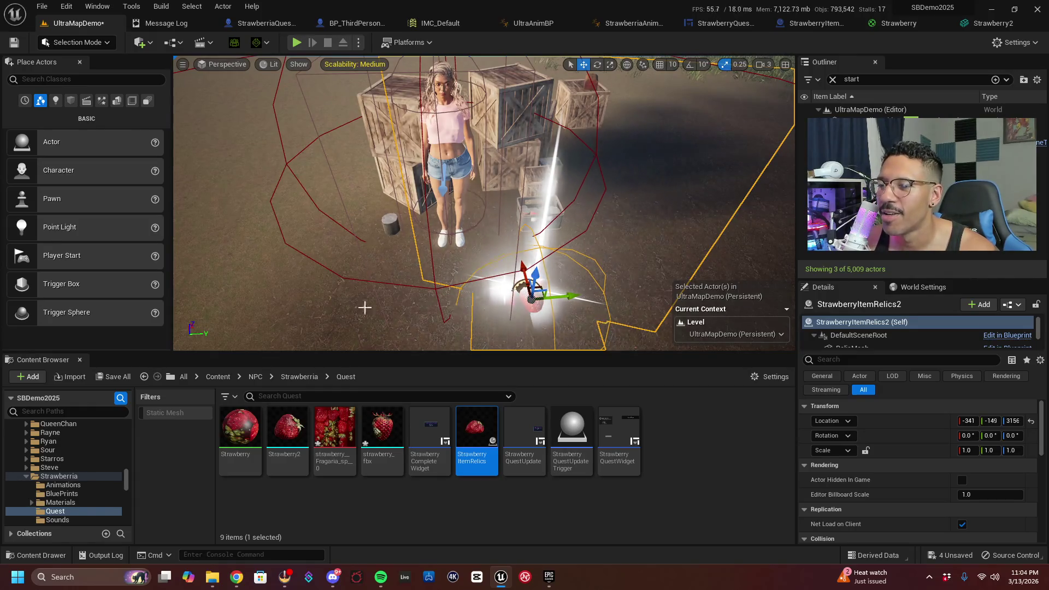
pyautogui.click(302, 377)
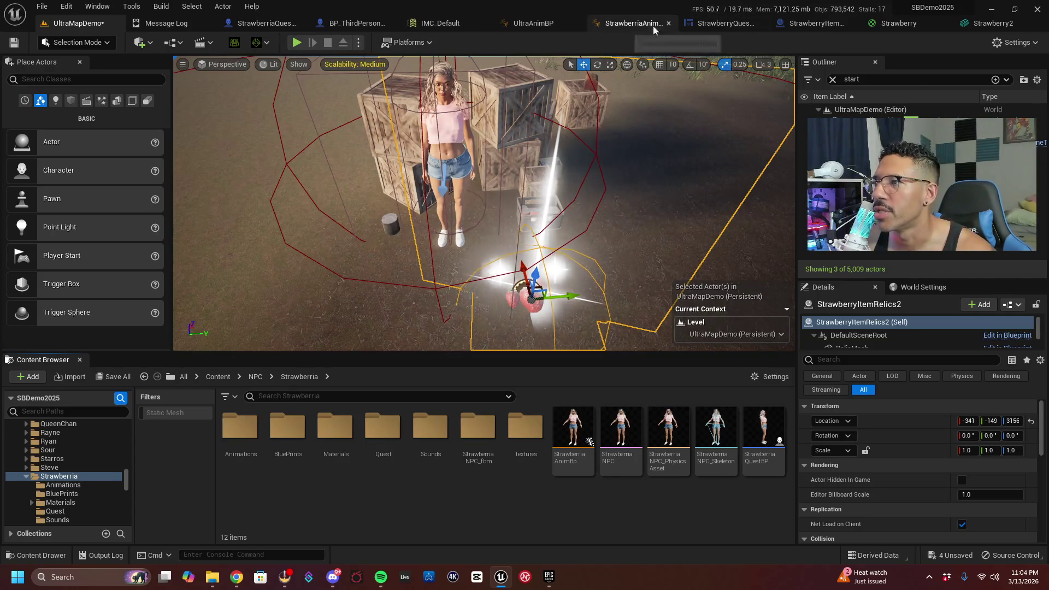
# Show BP_ThirdPersonCC4Tino's Event Graph and scroll My Blueprint to the Variables section
pyautogui.click(351, 25)
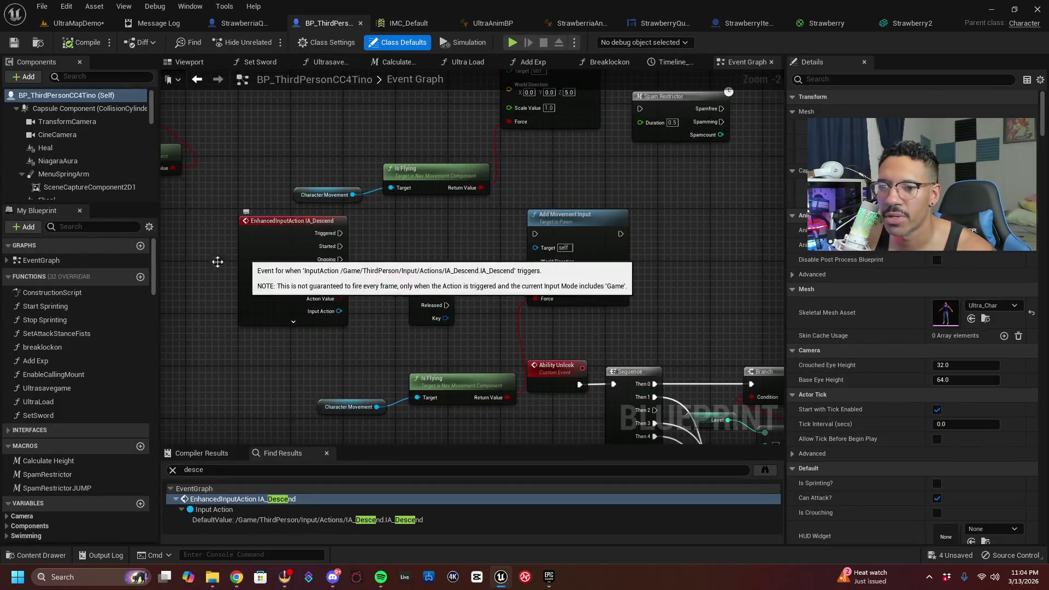
pyautogui.scroll(-5, 82, 349)
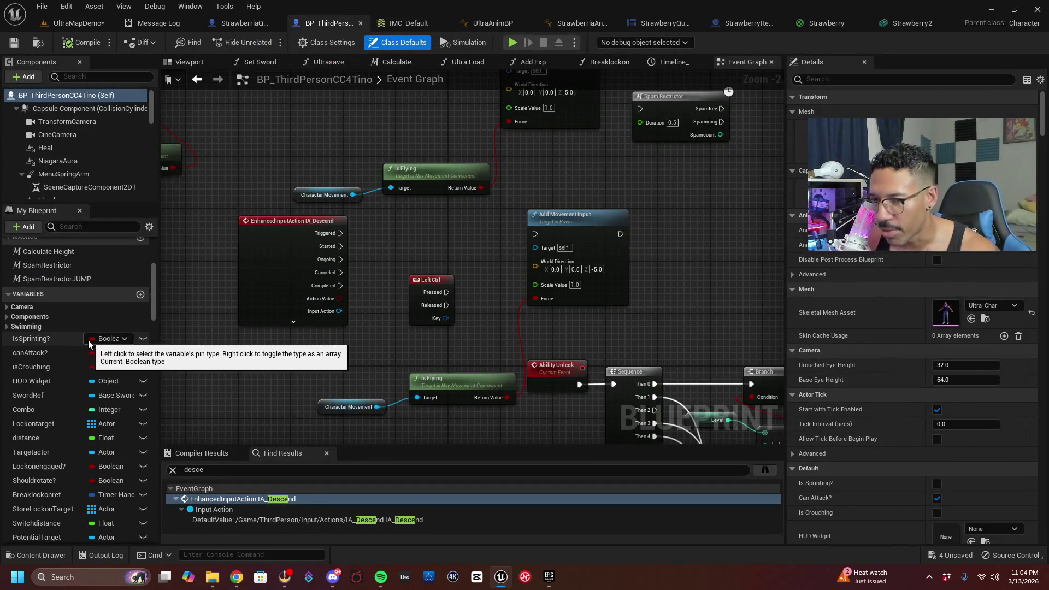
pyautogui.scroll(-4, 131, 373)
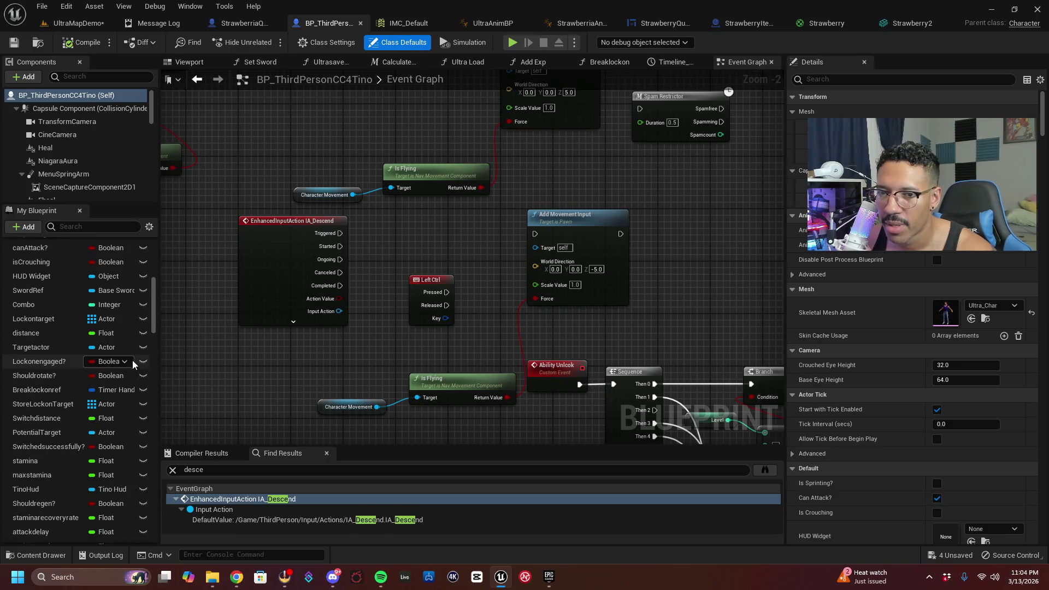
pyautogui.scroll(-2, 135, 362)
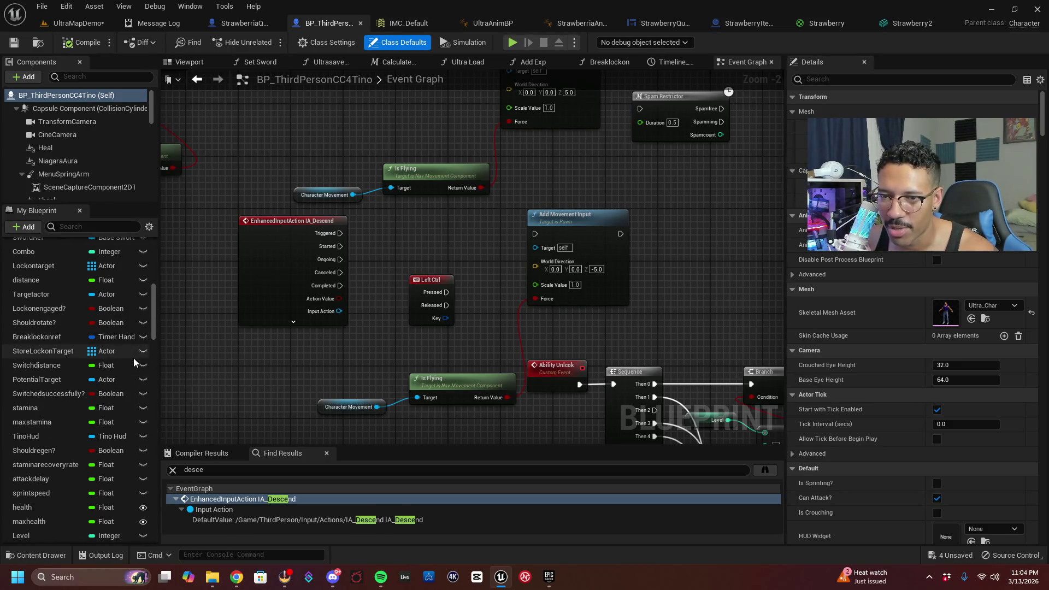
pyautogui.scroll(7, 135, 362)
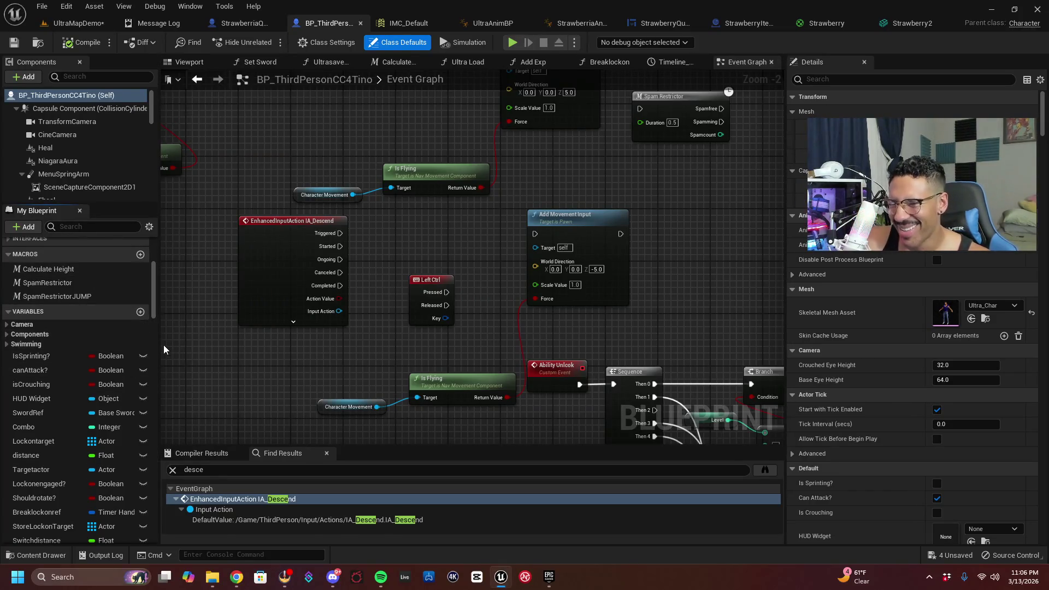
pyautogui.scroll(-3, 115, 359)
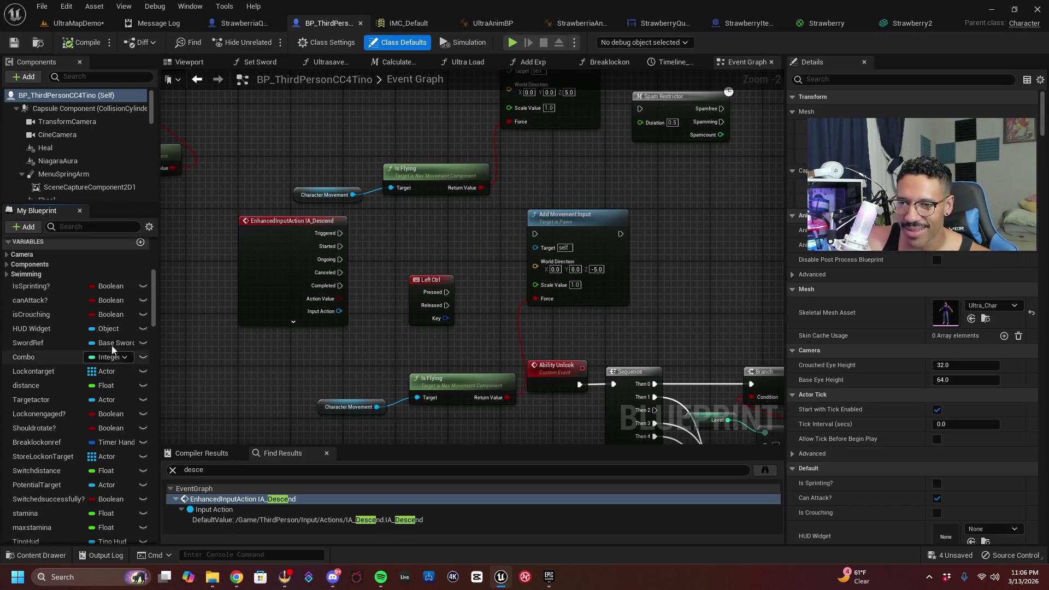
pyautogui.scroll(1, 132, 279)
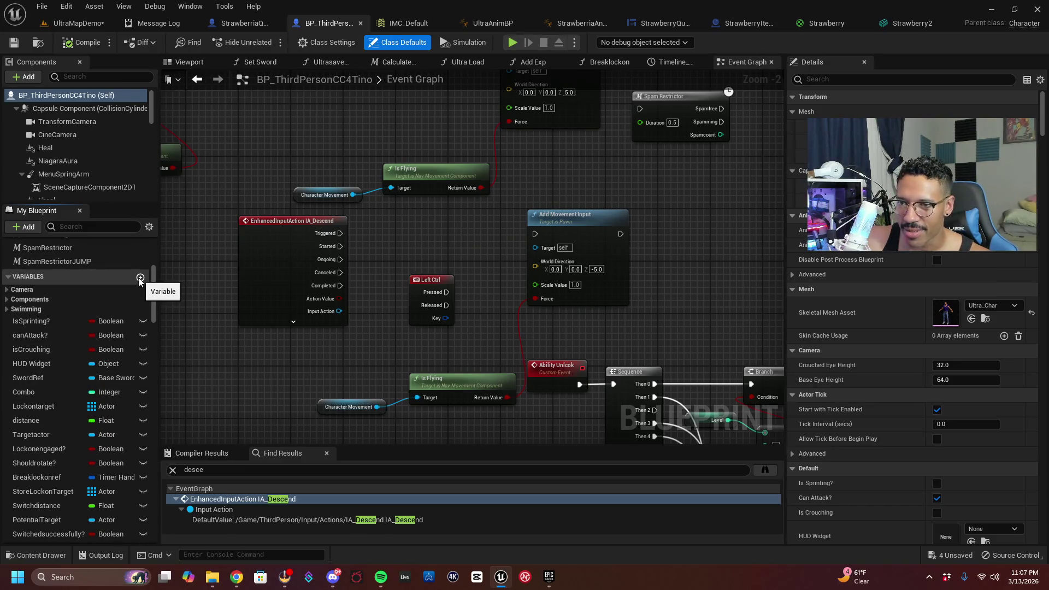
# Add an Integer variable StrawberryPoint (default 0) to the character blueprint, compile and save
pyautogui.click(139, 277)
pyautogui.write('StrawberryPoint')
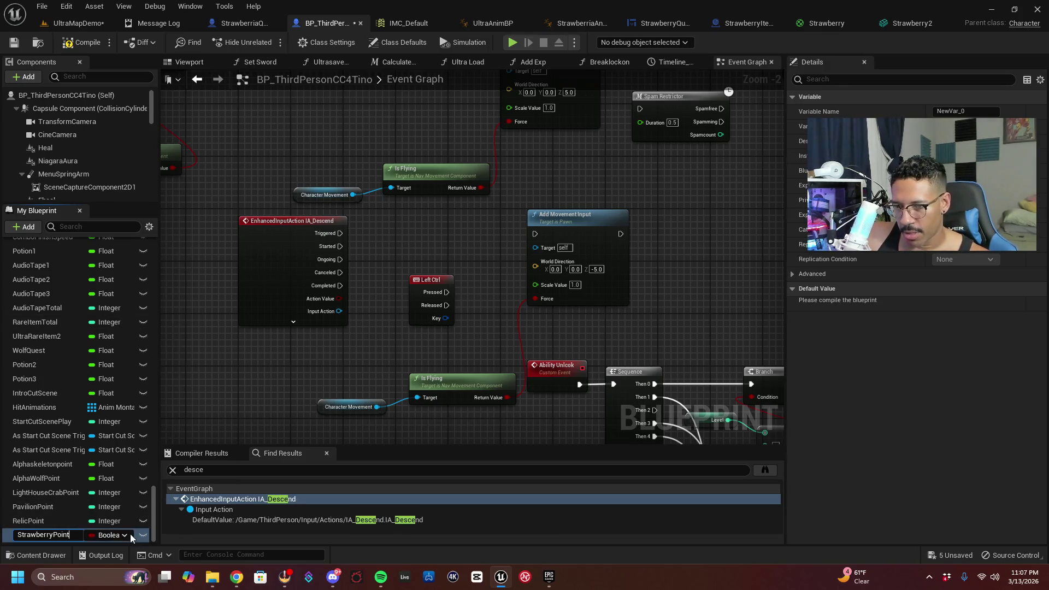
pyautogui.press('Return')
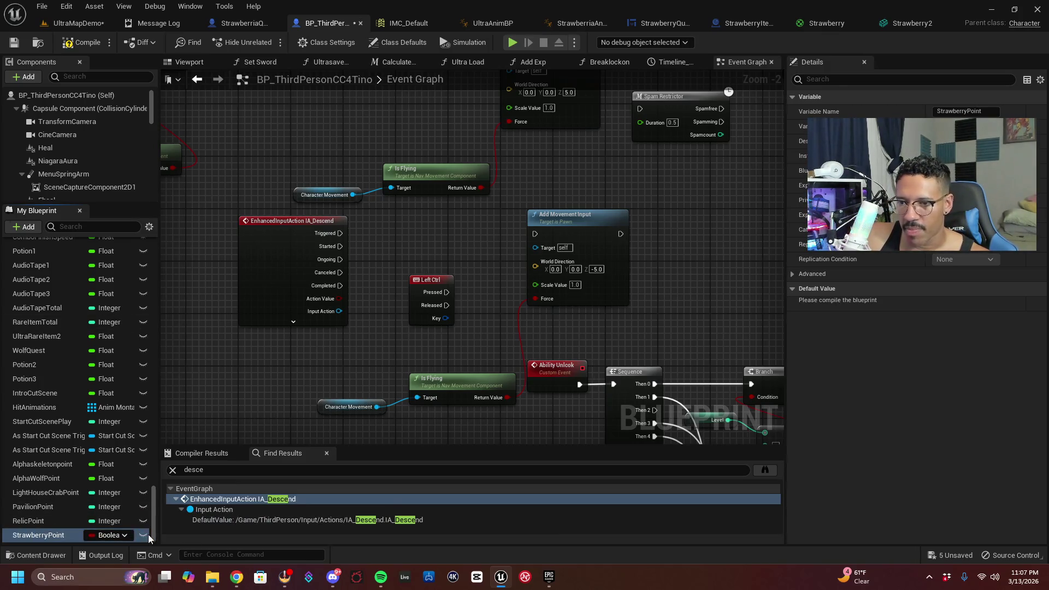
pyautogui.click(125, 535)
pyautogui.press('Escape')
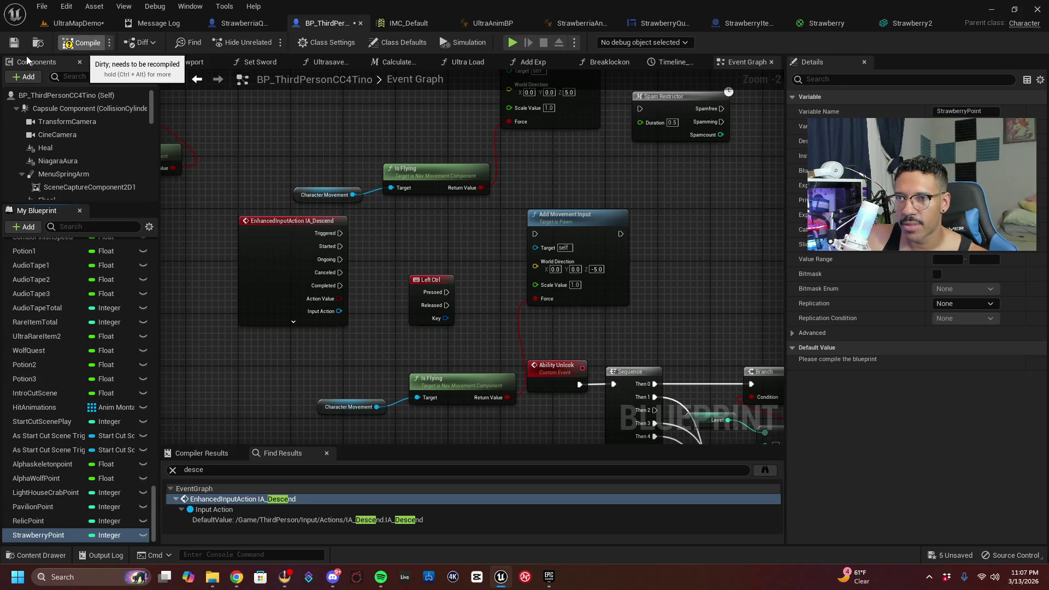
pyautogui.press('F7')
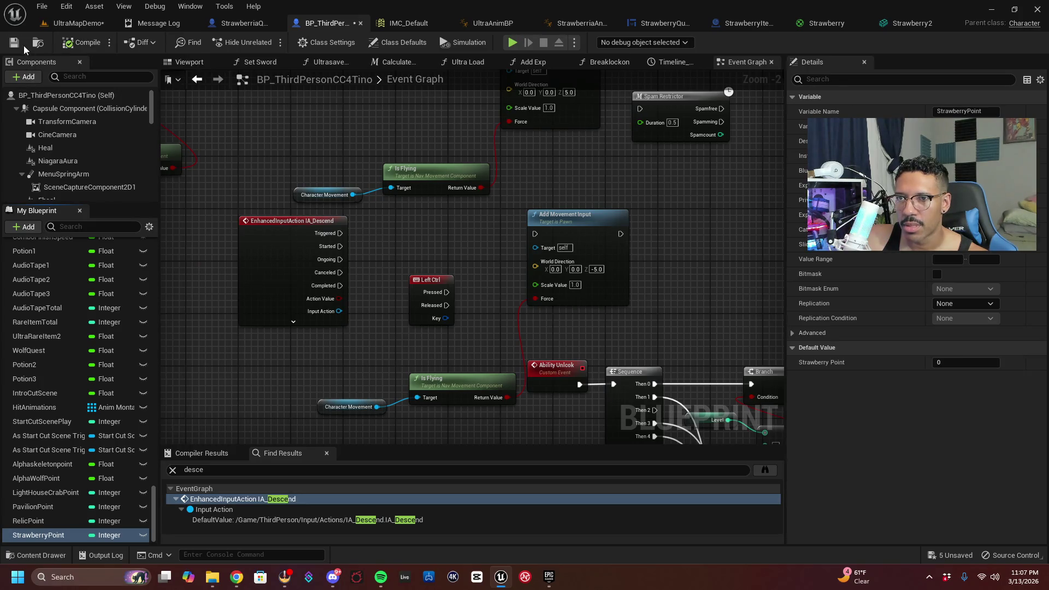
pyautogui.click(19, 42)
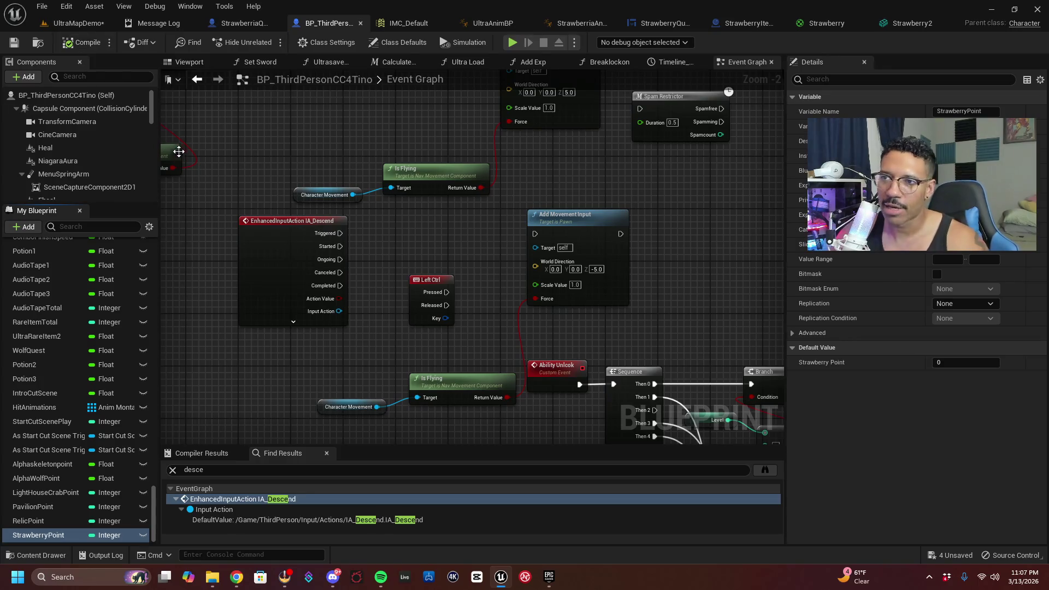
pyautogui.click(237, 24)
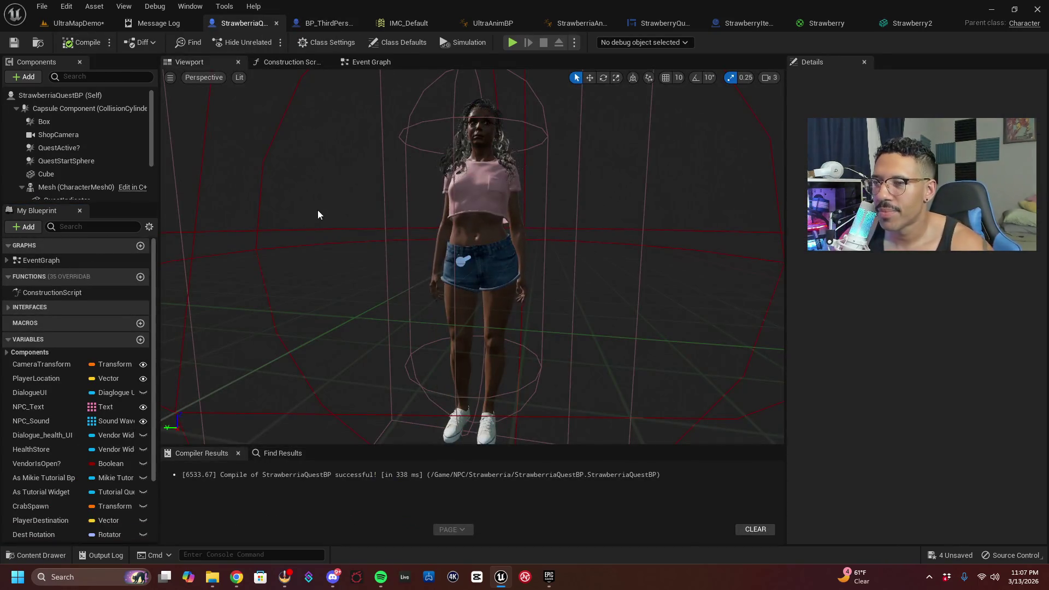
# Close the BP_ThirdPerson, IMC_Default, UltraAnimBP and StrawberriaAnimBp tabs, leaving StrawberriaQuestBP's Event Graph
pyautogui.click(320, 24)
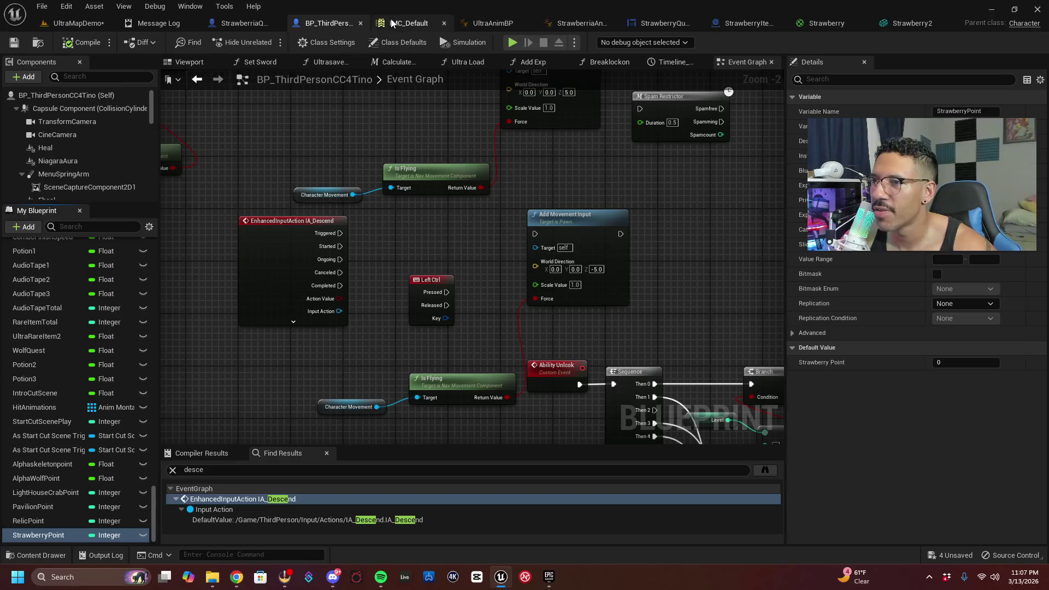
pyautogui.click(360, 23)
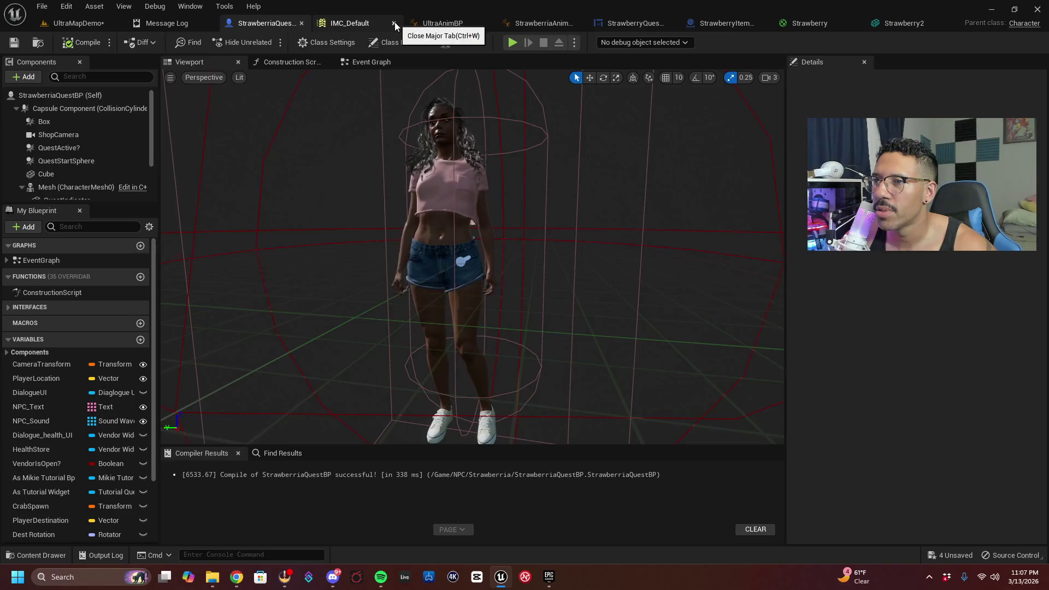
pyautogui.click(395, 22)
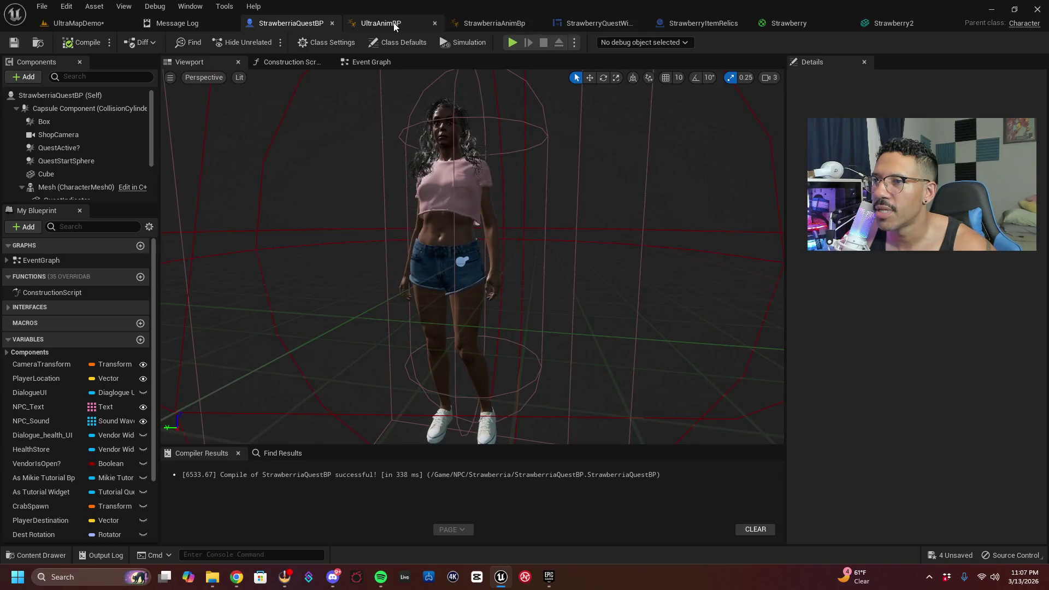
pyautogui.click(434, 24)
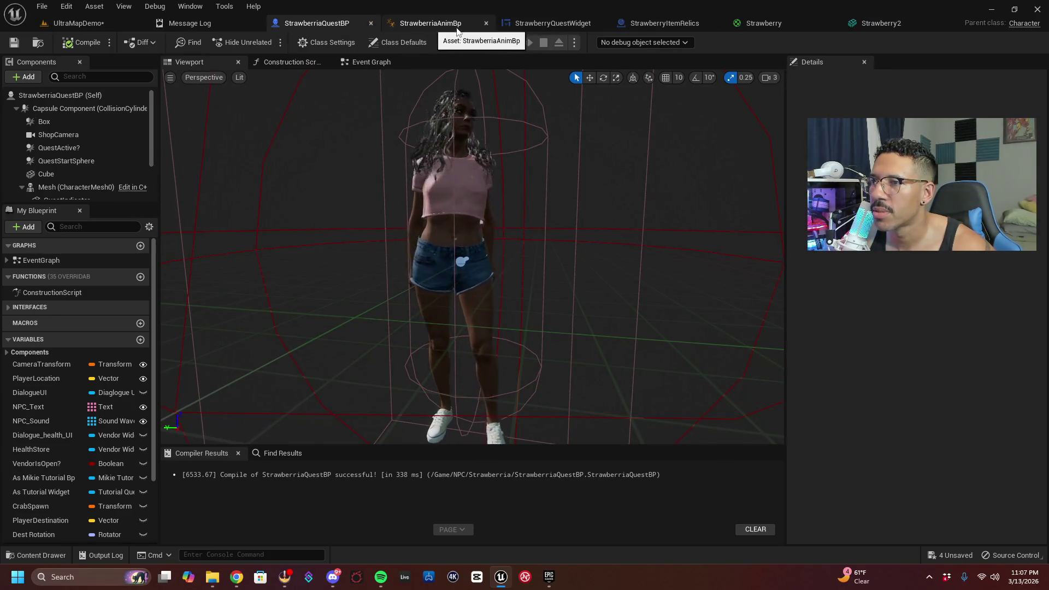
pyautogui.click(484, 24)
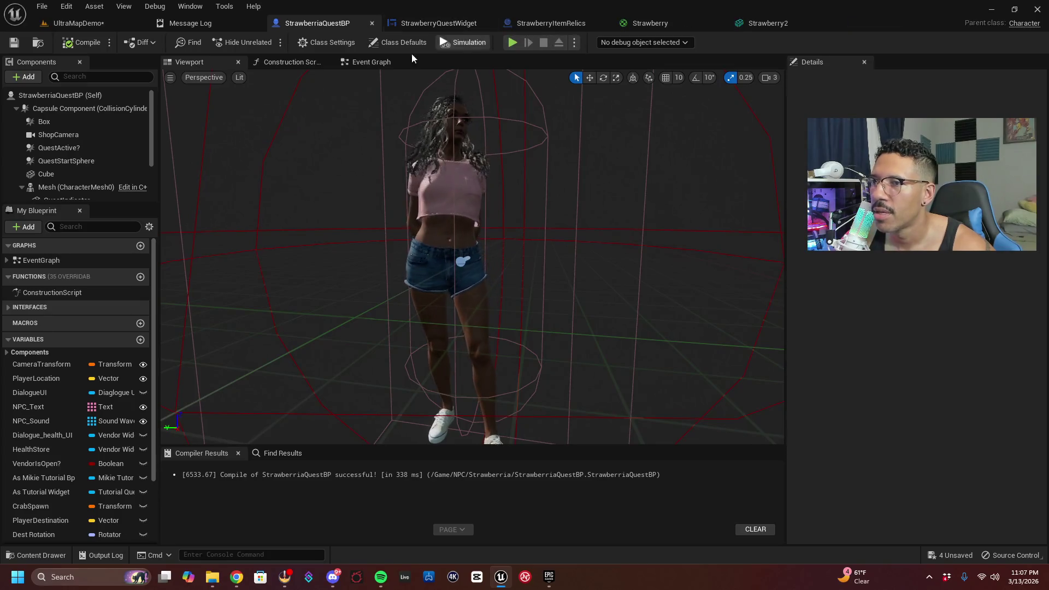
pyautogui.click(369, 62)
pyautogui.scroll(-4, 369, 266)
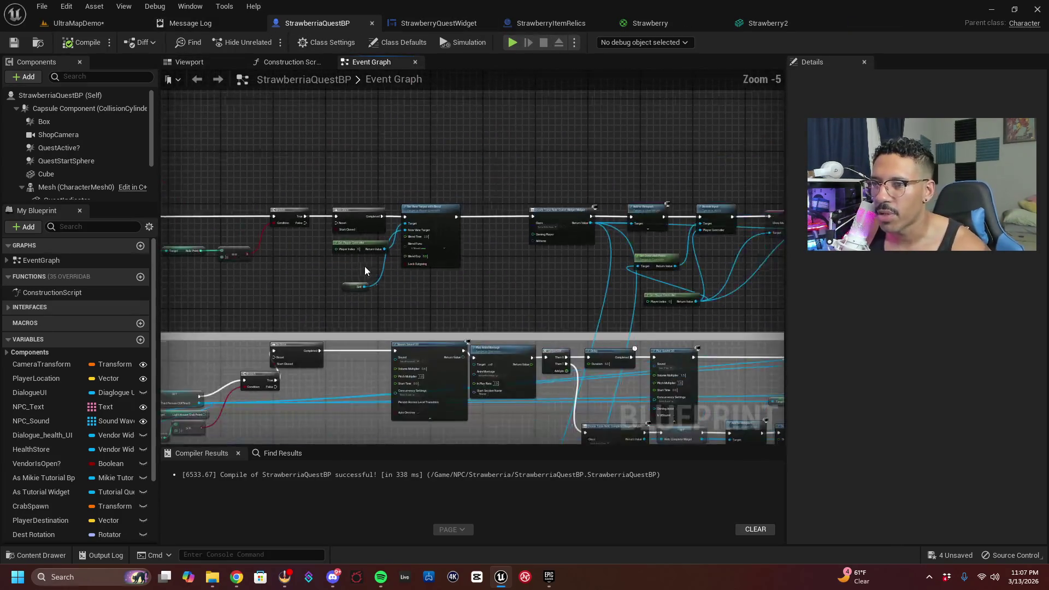
# Add a Get Strawberry Point node from the character reference beside the Relic Point comparison
pyautogui.scroll(5, 320, 261)
pyautogui.moveTo(410, 134)
pyautogui.mouseDown()
pyautogui.moveTo(442, 232)
pyautogui.moveTo(490, 278)
pyautogui.moveTo(557, 251)
pyautogui.moveTo(486, 202)
pyautogui.moveTo(557, 240)
pyautogui.moveTo(449, 228)
pyautogui.moveTo(300, 237)
pyautogui.mouseUp()
pyautogui.moveTo(385, 240)
pyautogui.mouseDown()
pyautogui.moveTo(402, 244)
pyautogui.moveTo(228, 242)
pyautogui.moveTo(342, 262)
pyautogui.moveTo(287, 255)
pyautogui.mouseUp()
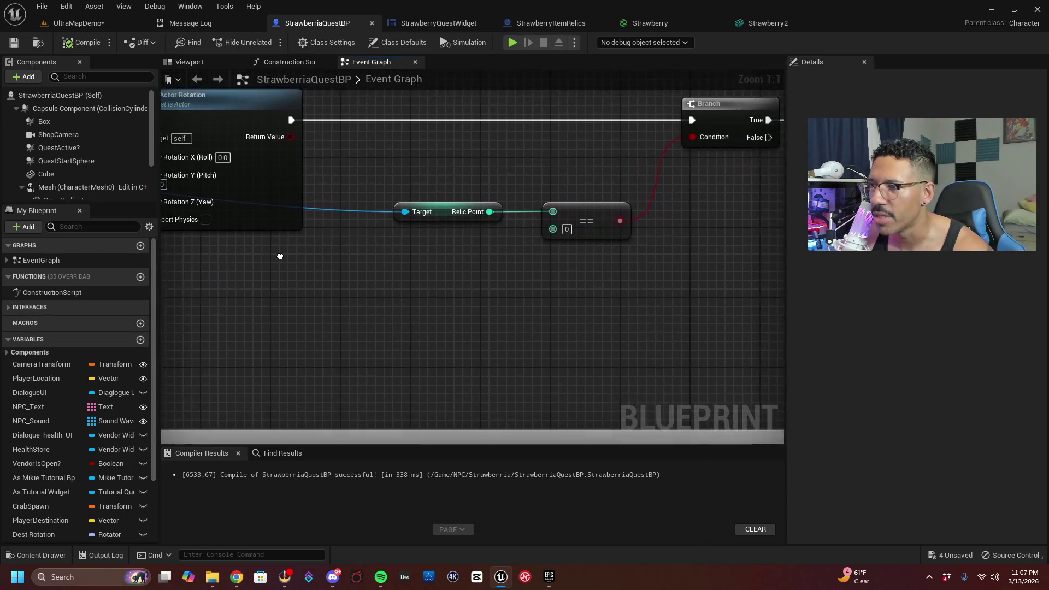
pyautogui.moveTo(355, 268)
pyautogui.mouseDown()
pyautogui.moveTo(714, 223)
pyautogui.moveTo(590, 285)
pyautogui.mouseUp()
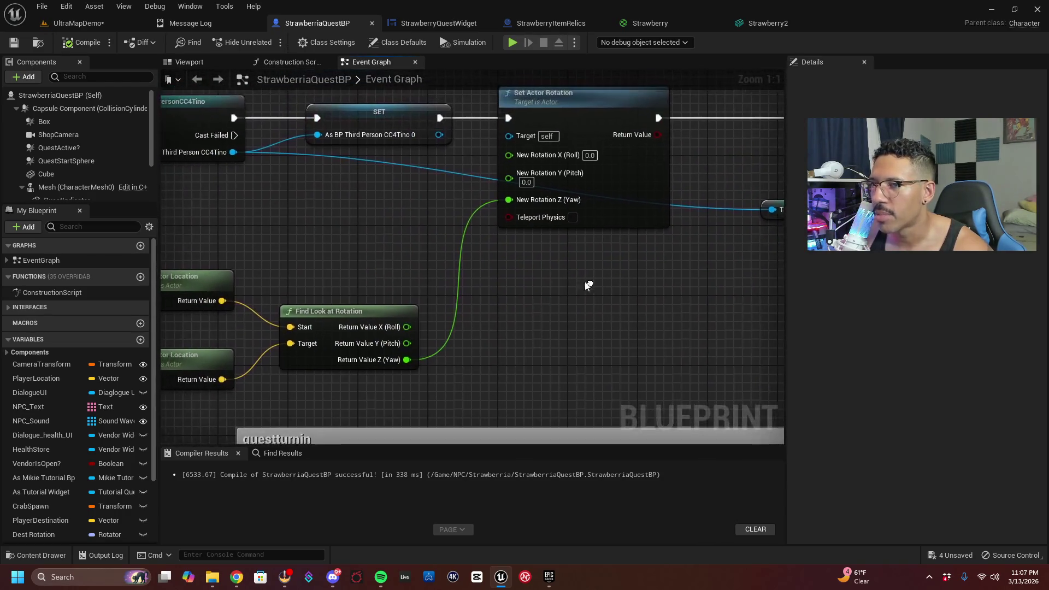
pyautogui.moveTo(235, 153)
pyautogui.mouseDown()
pyautogui.moveTo(770, 309)
pyautogui.moveTo(523, 257)
pyautogui.mouseUp()
pyautogui.write('strawber')
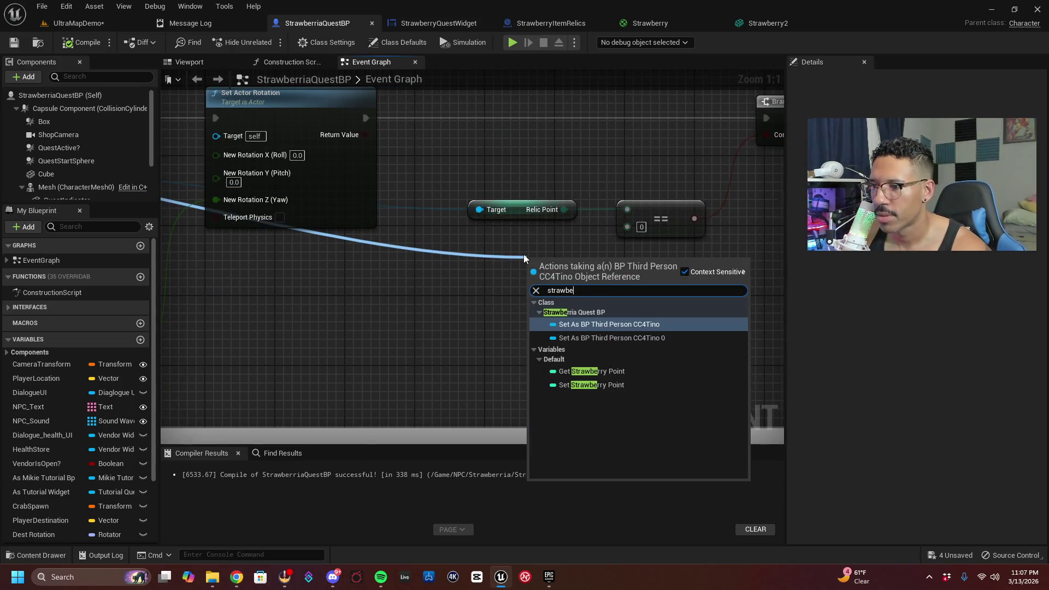
pyautogui.click(606, 371)
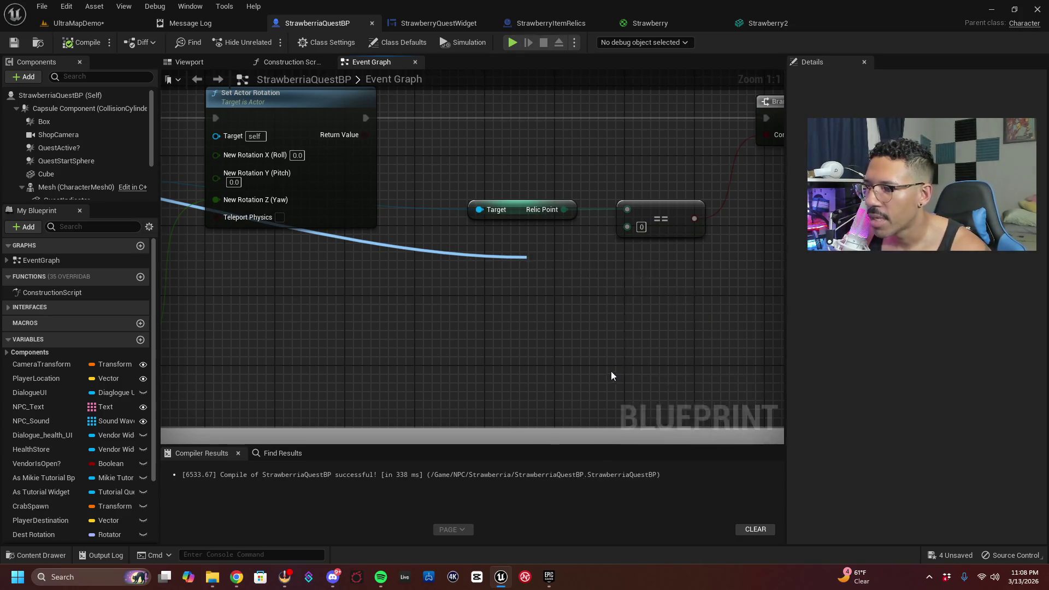
pyautogui.moveTo(573, 269)
pyautogui.mouseDown()
pyautogui.moveTo(514, 246)
pyautogui.moveTo(627, 226)
pyautogui.mouseUp()
# Delete the Relic Point getter and wire Strawberry Point into the == check
pyautogui.rightClick(551, 220)
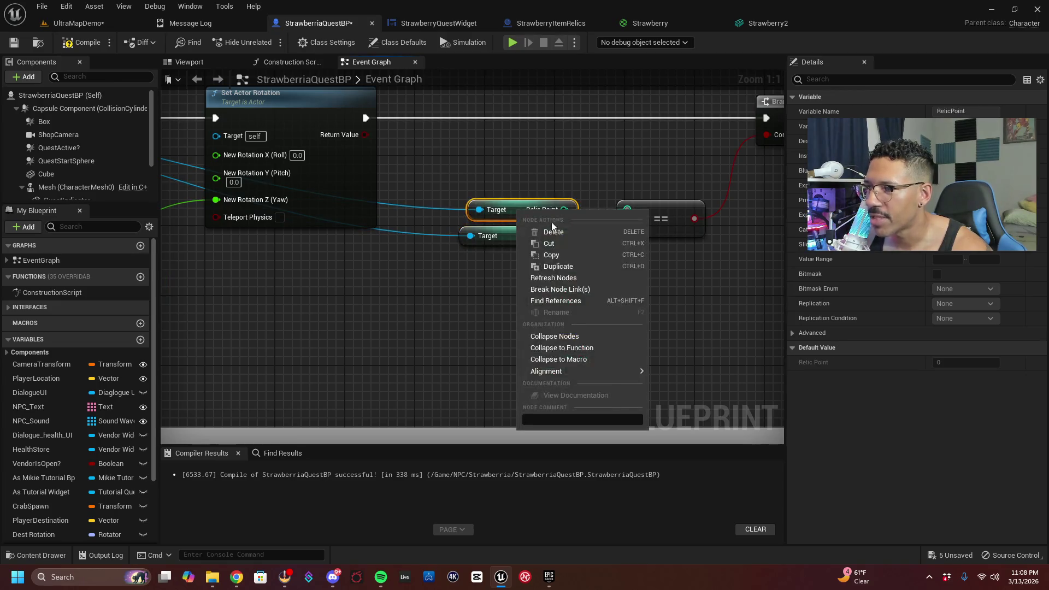
pyautogui.click(553, 232)
pyautogui.moveTo(508, 236); pyautogui.dragTo(508, 210)
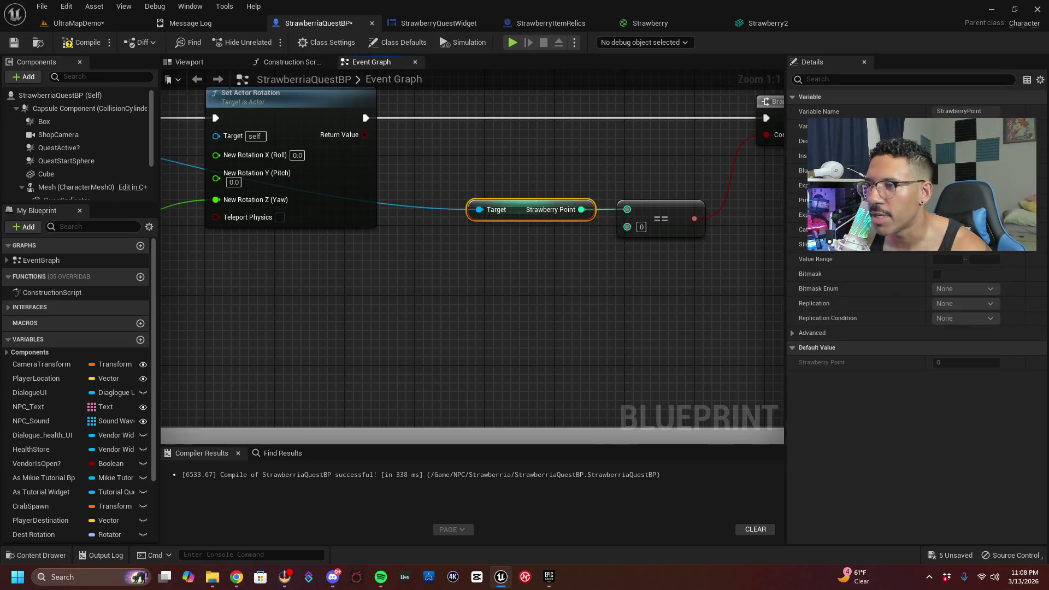
pyautogui.moveTo(754, 312); pyautogui.dragTo(519, 322)
pyautogui.moveTo(656, 317)
pyautogui.mouseDown()
pyautogui.moveTo(351, 330)
pyautogui.moveTo(349, 280)
pyautogui.mouseUp()
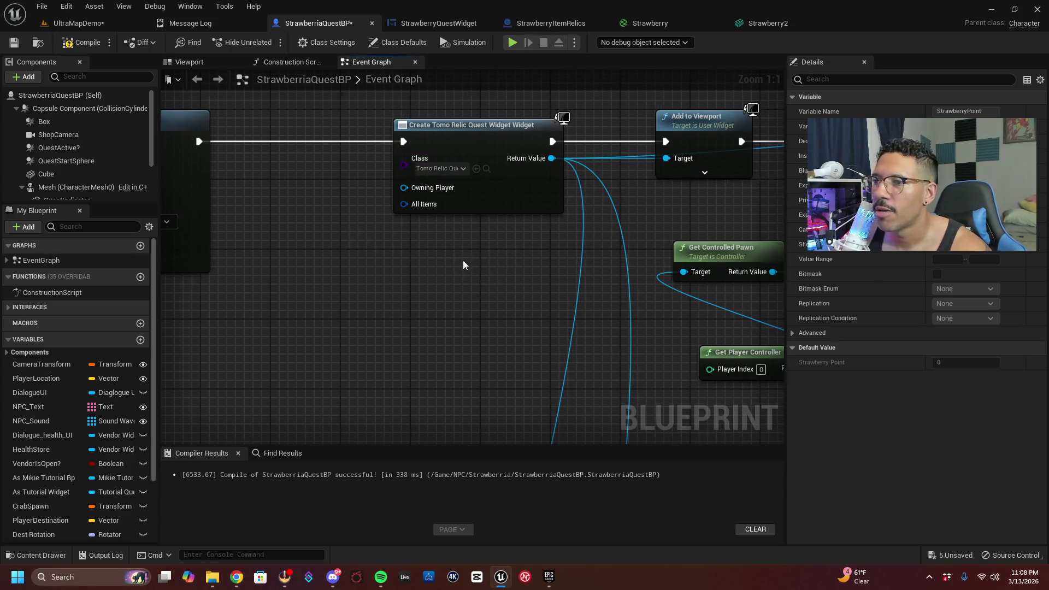
# Set the Create Widget node's class to StrawberryQuestWidget instead of the Tomo Relic widget
pyautogui.moveTo(464, 259); pyautogui.dragTo(404, 230)
pyautogui.click(392, 186)
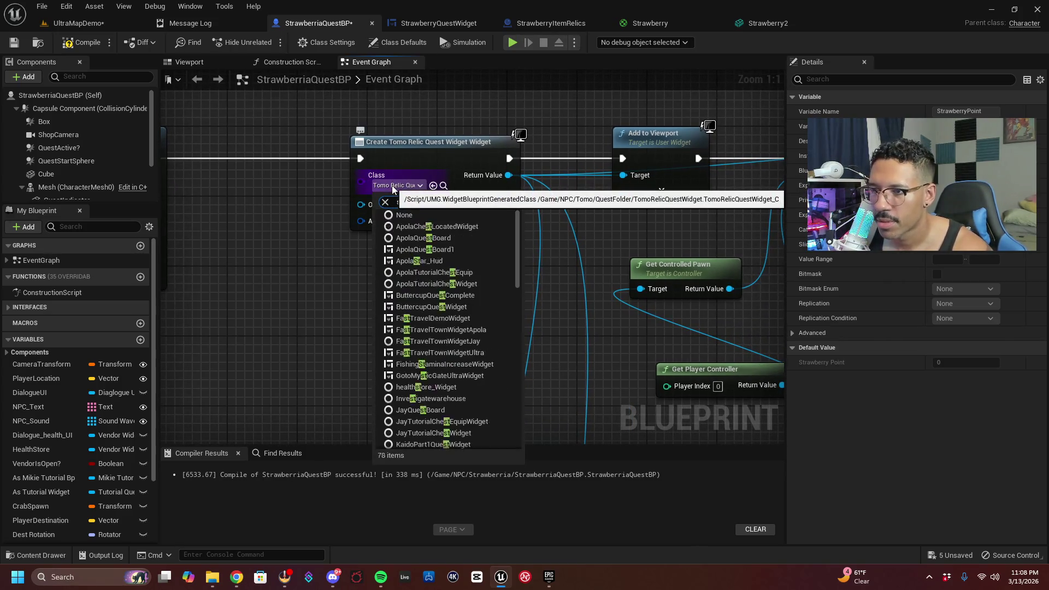
pyautogui.write('raw')
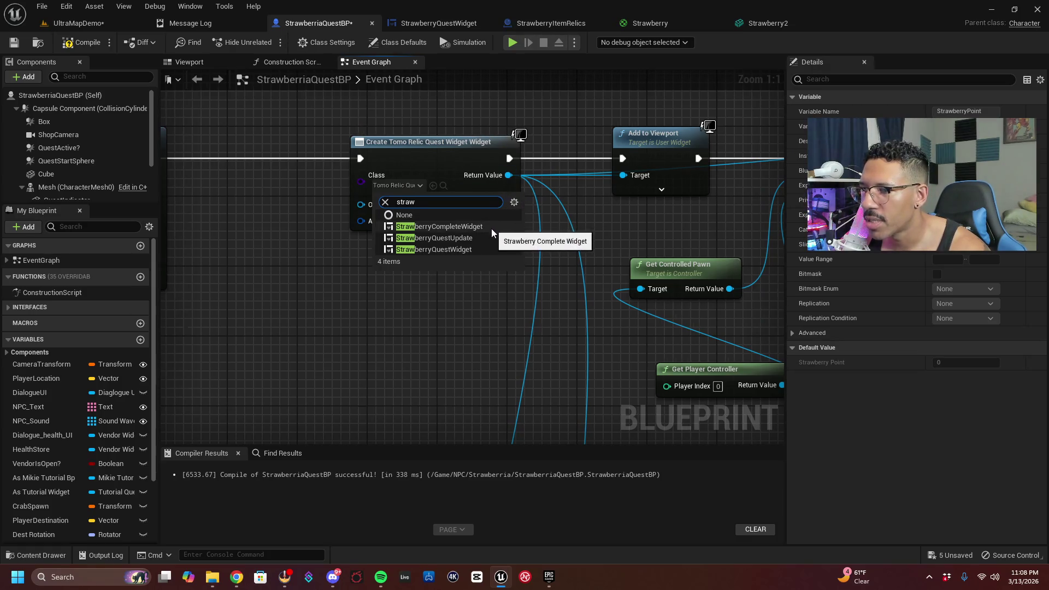
pyautogui.click(470, 249)
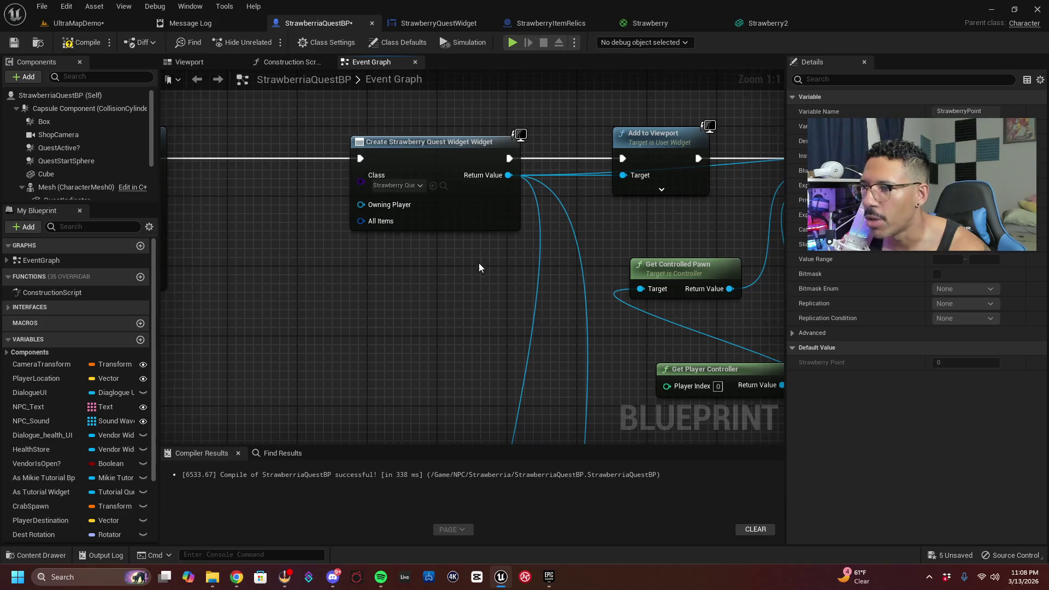
# Check the sound, viewport and Add Exp nodes, then compile and save the quest blueprint
pyautogui.moveTo(474, 286); pyautogui.dragTo(379, 96)
pyautogui.moveTo(383, 328)
pyautogui.mouseDown()
pyautogui.moveTo(312, 191)
pyautogui.moveTo(284, 257)
pyautogui.moveTo(312, 118)
pyautogui.moveTo(288, 409)
pyautogui.mouseUp()
pyautogui.moveTo(288, 175)
pyautogui.mouseDown()
pyautogui.moveTo(288, 330)
pyautogui.moveTo(228, 300)
pyautogui.moveTo(191, 166)
pyautogui.moveTo(327, 306)
pyautogui.moveTo(178, 293)
pyautogui.mouseUp()
pyautogui.moveTo(322, 302); pyautogui.dragTo(182, 294)
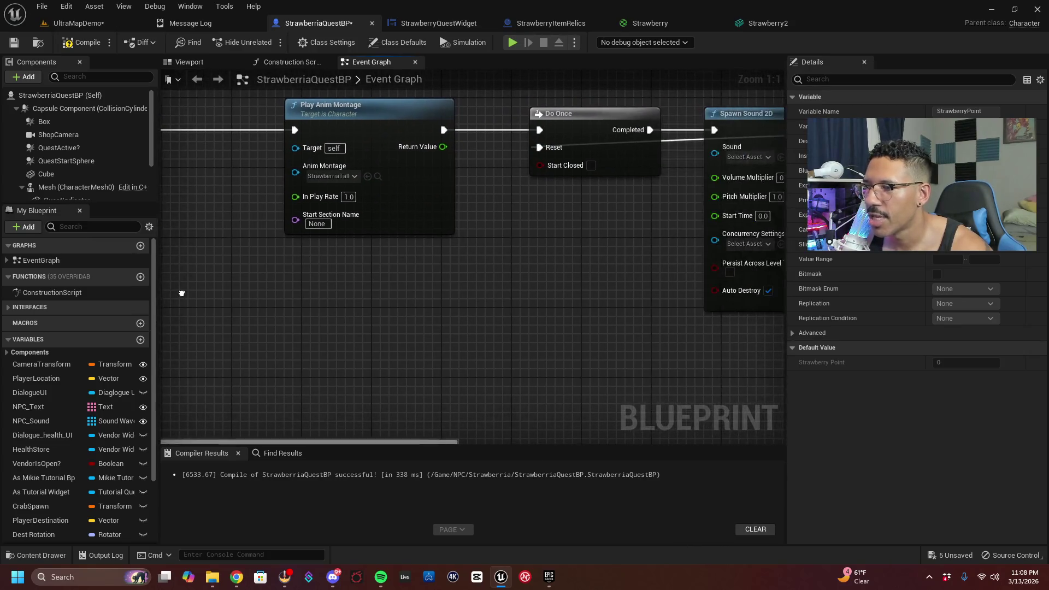
pyautogui.moveTo(453, 320)
pyautogui.mouseDown()
pyautogui.moveTo(249, 306)
pyautogui.moveTo(422, 293)
pyautogui.moveTo(387, 300)
pyautogui.moveTo(279, 134)
pyautogui.moveTo(490, 164)
pyautogui.mouseUp()
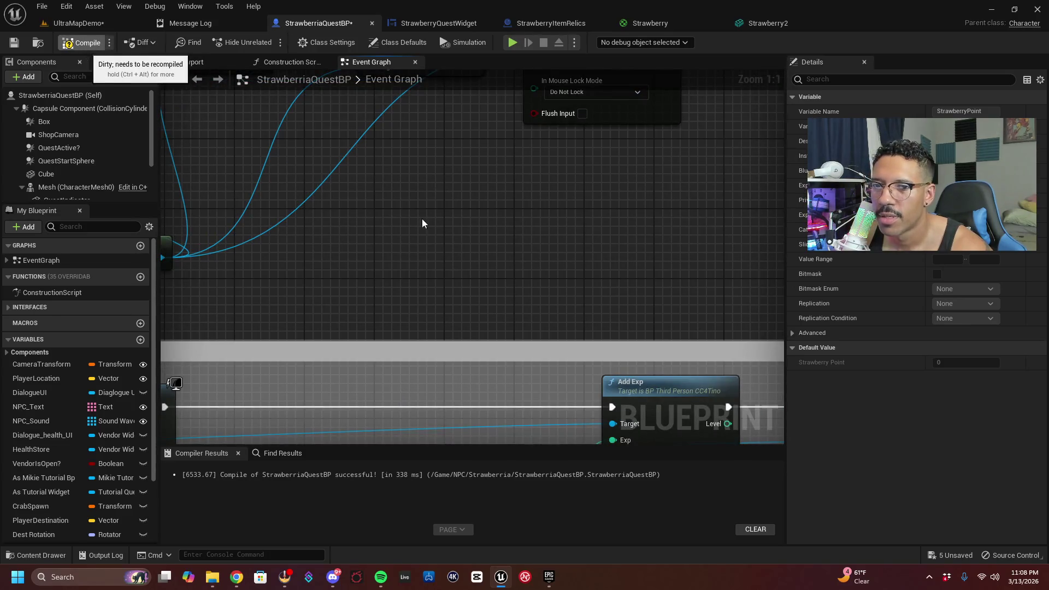
pyautogui.press('F7')
pyautogui.hotkey('ctrl', 's')
pyautogui.moveTo(339, 437)
pyautogui.mouseDown()
pyautogui.moveTo(426, 218)
pyautogui.moveTo(504, 94)
pyautogui.mouseUp()
pyautogui.moveTo(507, 192)
pyautogui.mouseDown()
pyautogui.moveTo(608, 267)
pyautogui.moveTo(683, 273)
pyautogui.moveTo(710, 243)
pyautogui.moveTo(526, 229)
pyautogui.mouseUp()
# Set the completion Create Widget node's class to StrawberryCompleteWidget
pyautogui.click(302, 199)
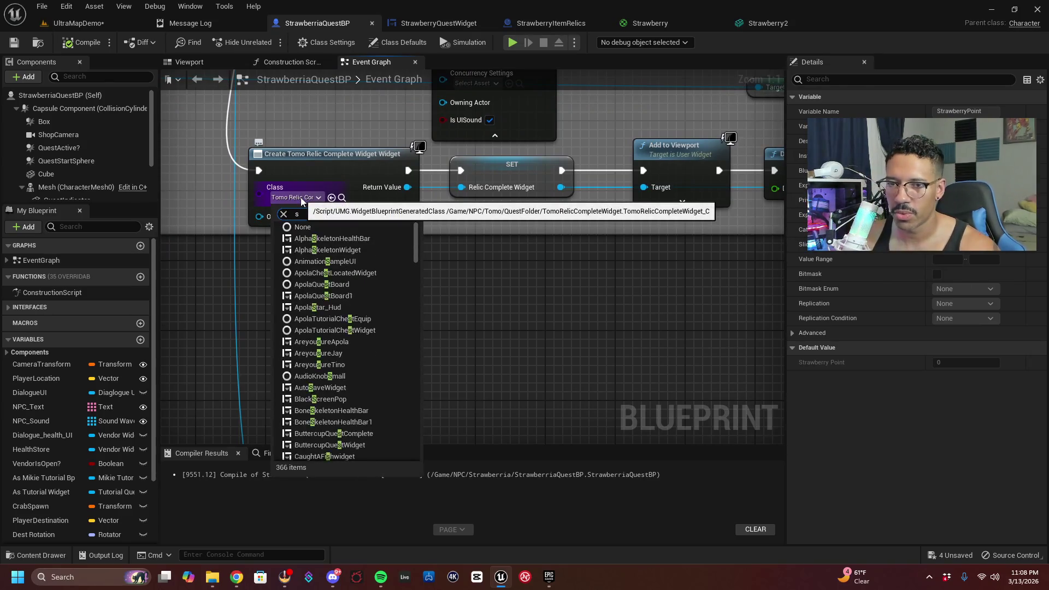
pyautogui.press('BackSpace')
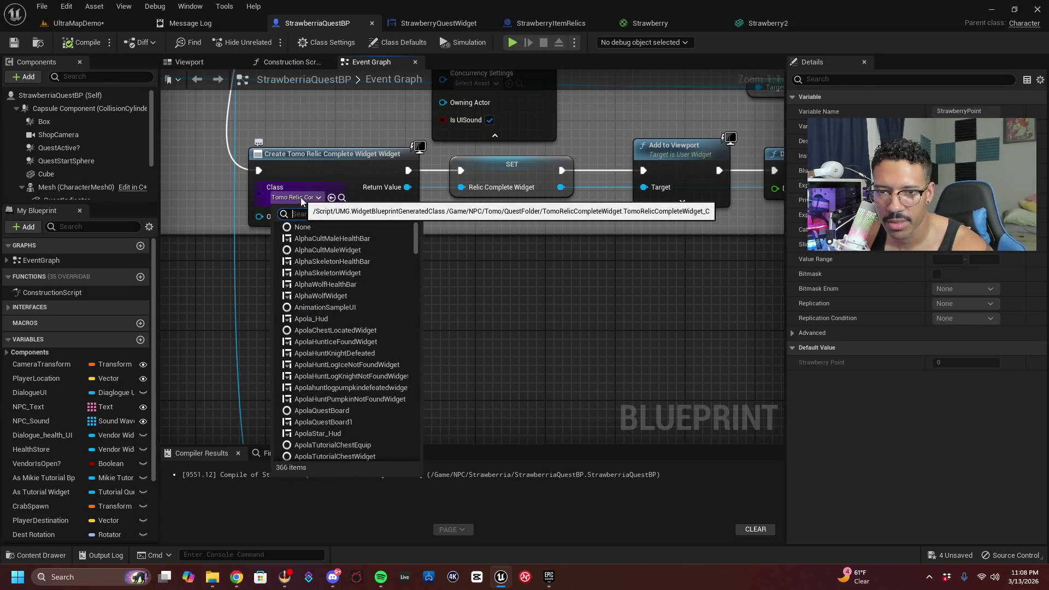
pyautogui.write('tra')
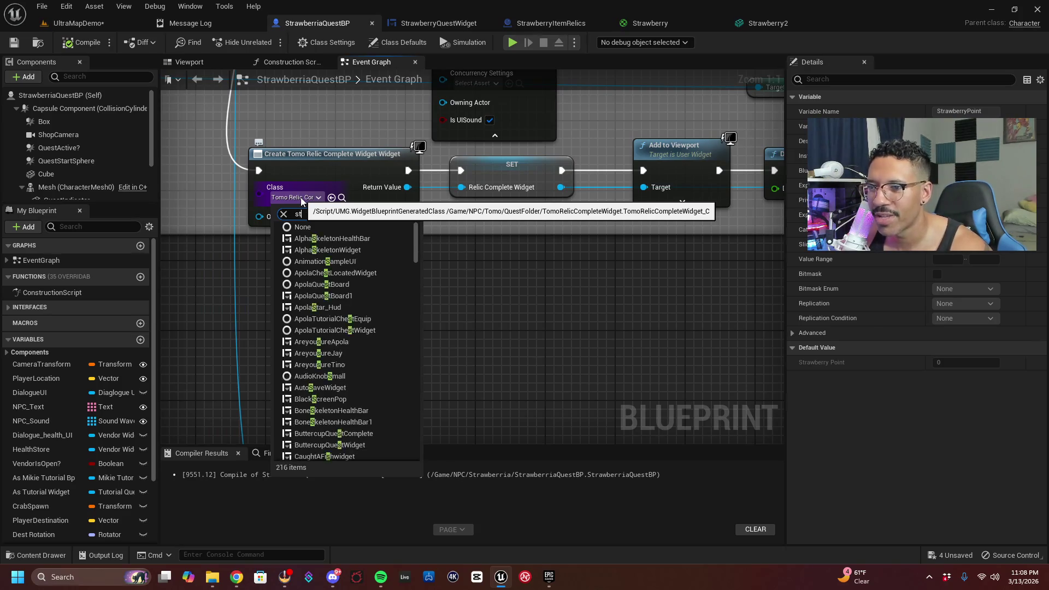
pyautogui.write('w')
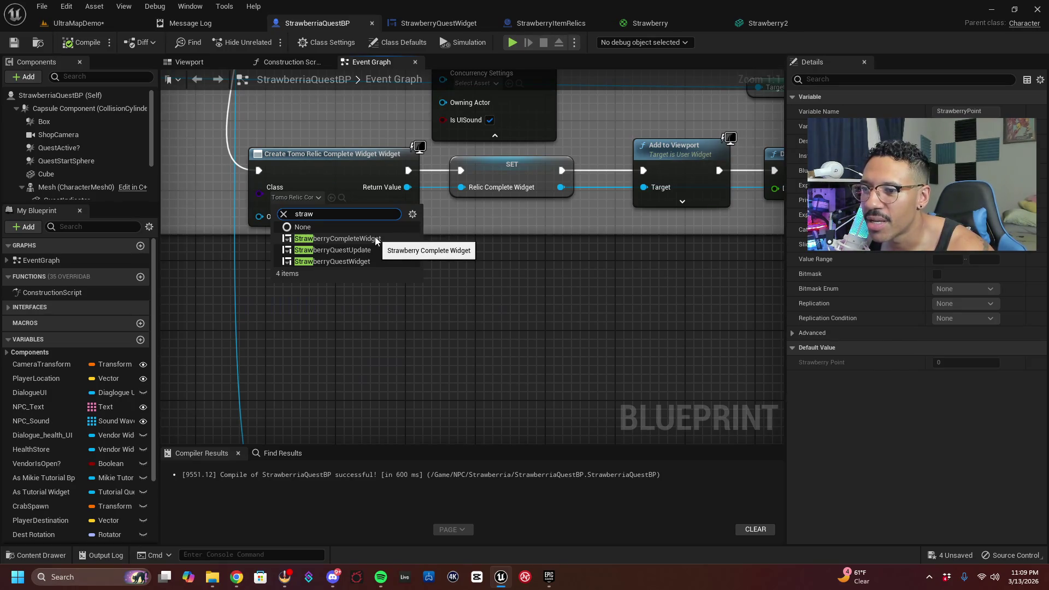
pyautogui.click(337, 239)
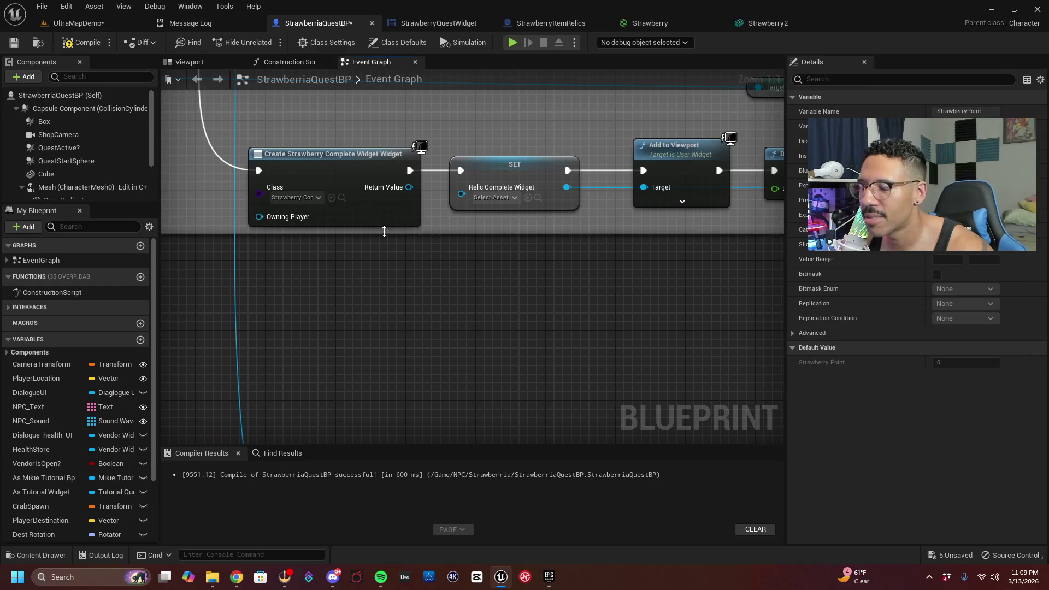
# Replace the old RelicCompleteWidget SET with a StrawberryCompleteWidget variable wired to Add to Viewport and Remove from Parent
pyautogui.rightClick(412, 194)
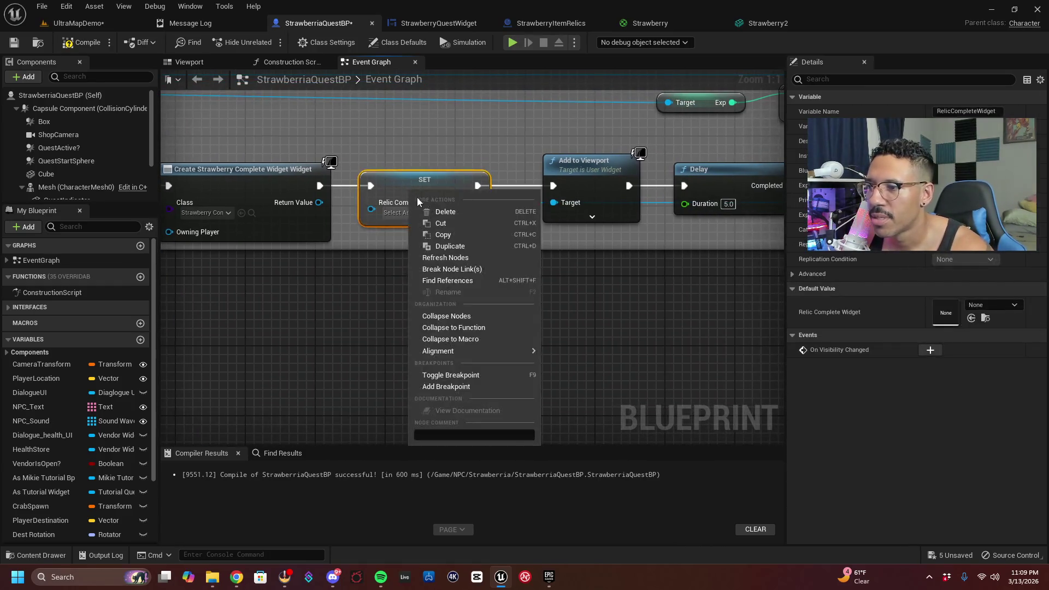
pyautogui.click(484, 223)
pyautogui.rightClick(320, 202)
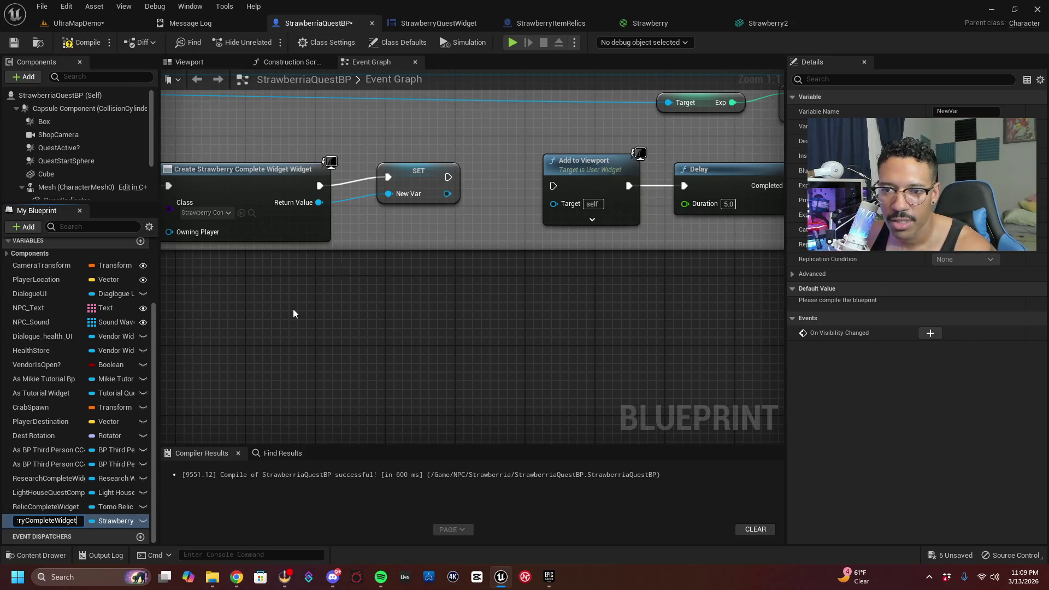
pyautogui.press('Return')
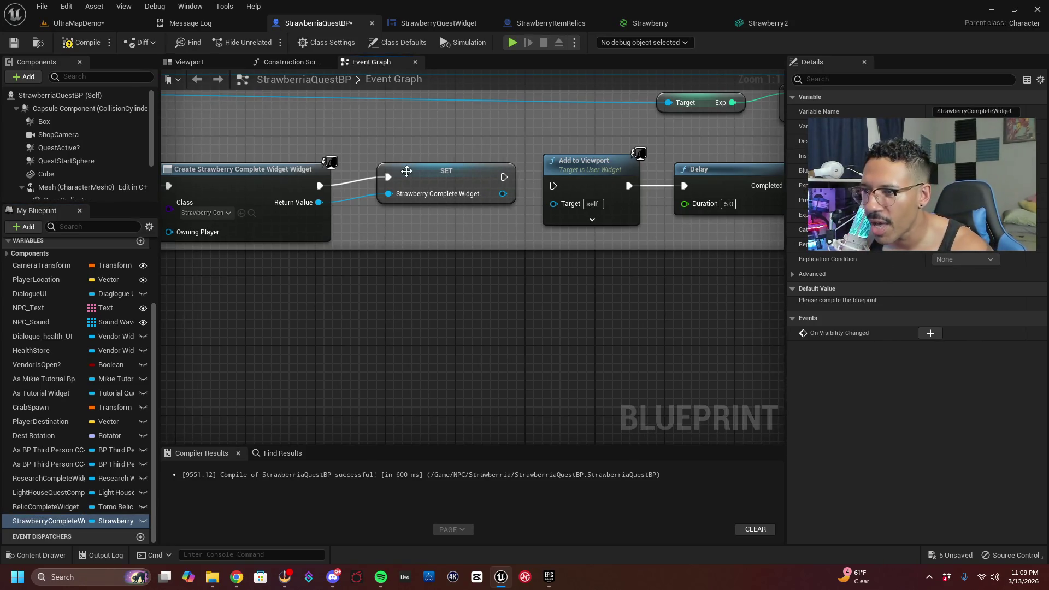
pyautogui.moveTo(414, 182); pyautogui.dragTo(395, 191)
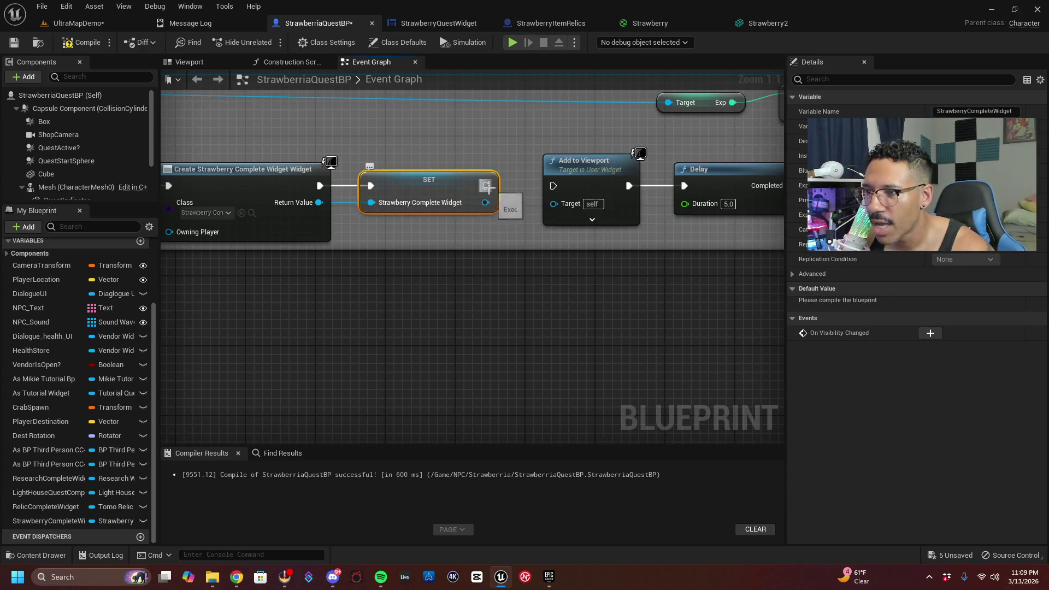
pyautogui.moveTo(485, 202); pyautogui.dragTo(552, 204)
pyautogui.moveTo(470, 191)
pyautogui.mouseDown()
pyautogui.moveTo(475, 105)
pyautogui.moveTo(546, 306)
pyautogui.moveTo(568, 335)
pyautogui.moveTo(560, 454)
pyautogui.moveTo(538, 413)
pyautogui.moveTo(486, 363)
pyautogui.moveTo(487, 273)
pyautogui.moveTo(303, 277)
pyautogui.mouseUp()
pyautogui.moveTo(442, 242)
pyautogui.mouseDown()
pyautogui.moveTo(237, 241)
pyautogui.moveTo(369, 311)
pyautogui.mouseUp()
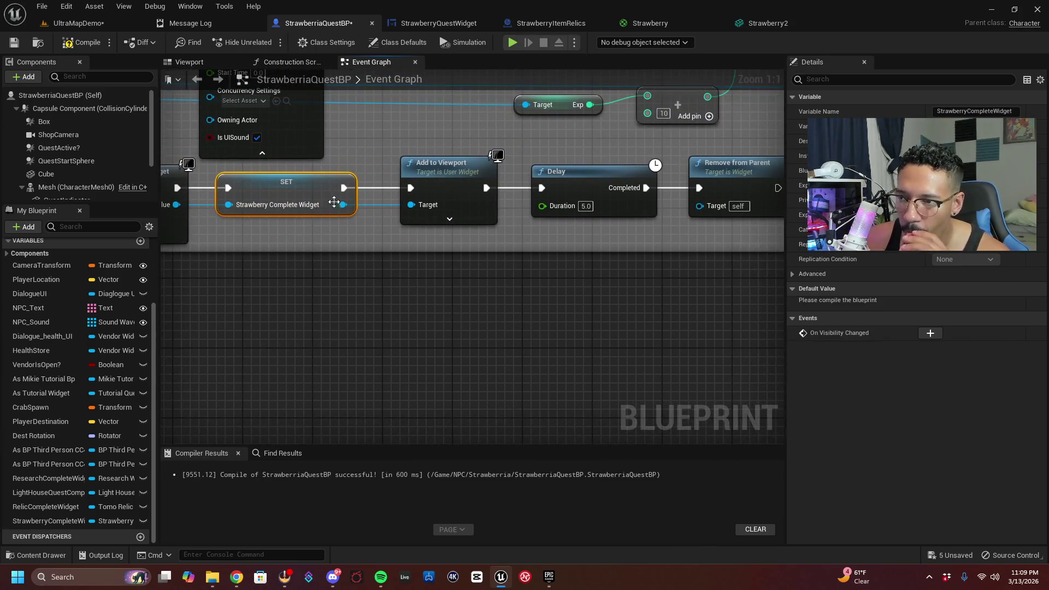
pyautogui.moveTo(343, 204)
pyautogui.mouseDown()
pyautogui.moveTo(550, 250)
pyautogui.moveTo(700, 205)
pyautogui.mouseUp()
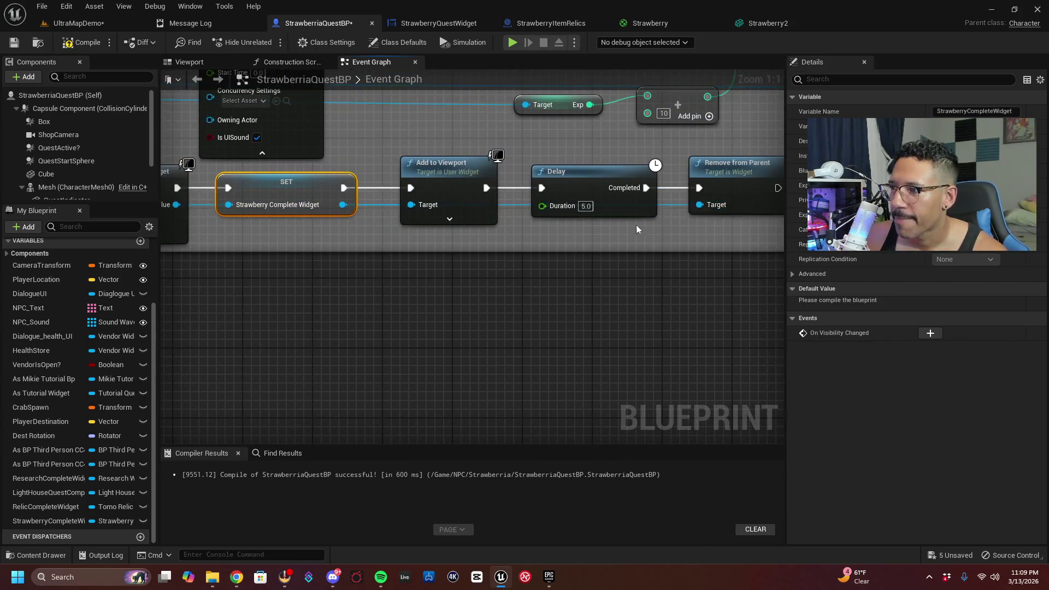
# Compile and save StrawberriaQuestBP, then return to the UltraMapDemo level
pyautogui.click(82, 42)
pyautogui.click(13, 43)
pyautogui.click(71, 23)
pyautogui.moveTo(481, 219)
pyautogui.mouseDown()
pyautogui.moveTo(448, 224)
pyautogui.moveTo(472, 224)
pyautogui.mouseUp()
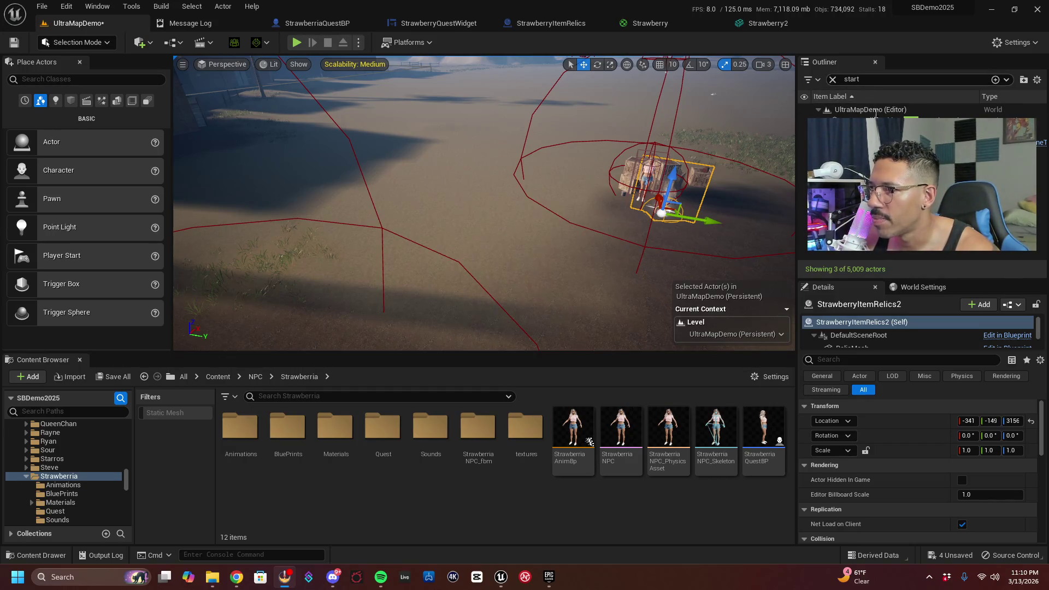
# Drop a Player Start onto the open ground beside the fox and launch Play In Editor
pyautogui.scroll(5, 562, 199)
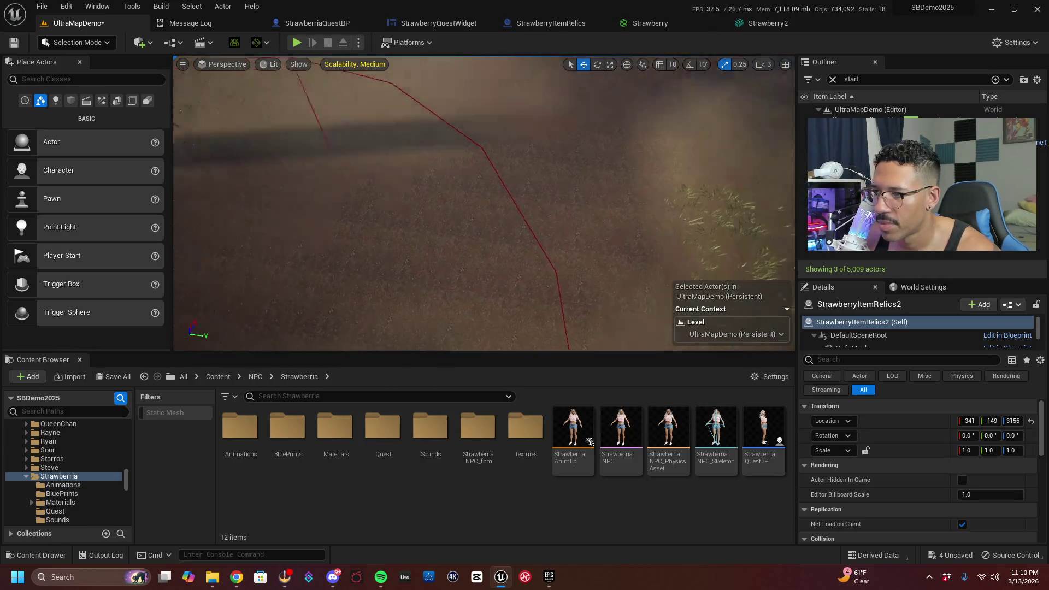
pyautogui.scroll(-4, 562, 199)
pyautogui.moveTo(426, 228)
pyautogui.mouseDown()
pyautogui.moveTo(415, 235)
pyautogui.moveTo(426, 229)
pyautogui.mouseUp()
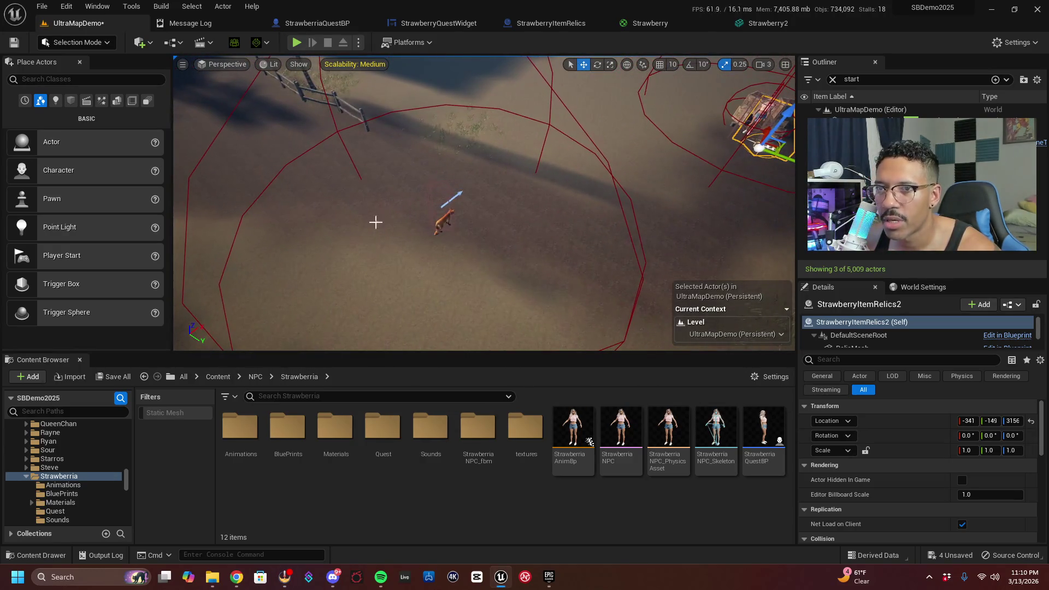
pyautogui.click(150, 43)
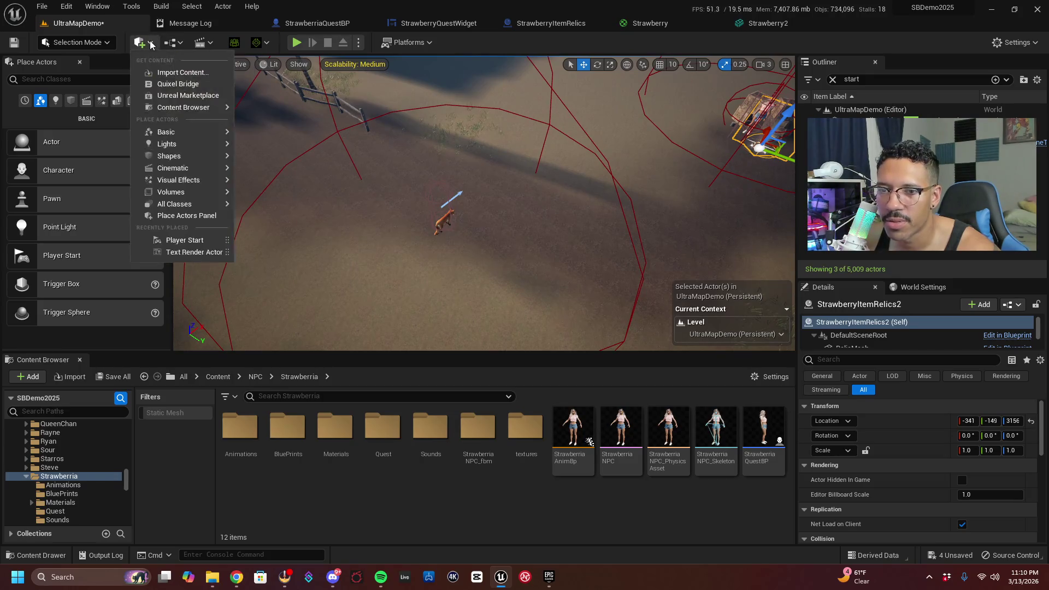
pyautogui.moveTo(202, 240)
pyautogui.mouseDown()
pyautogui.moveTo(306, 241)
pyautogui.moveTo(397, 258)
pyautogui.mouseUp()
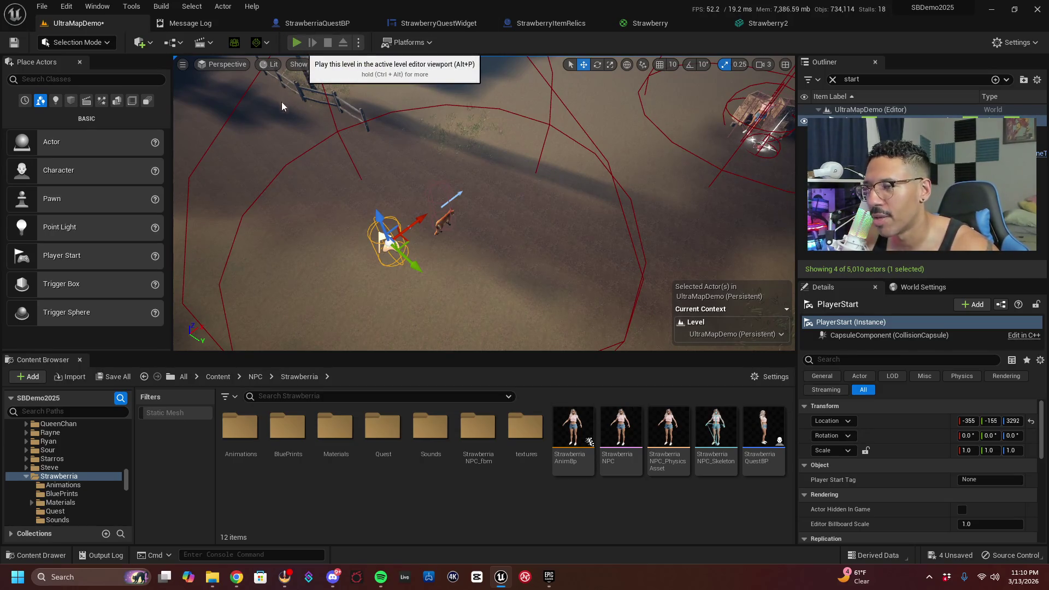
pyautogui.hotkey('alt', 'p')
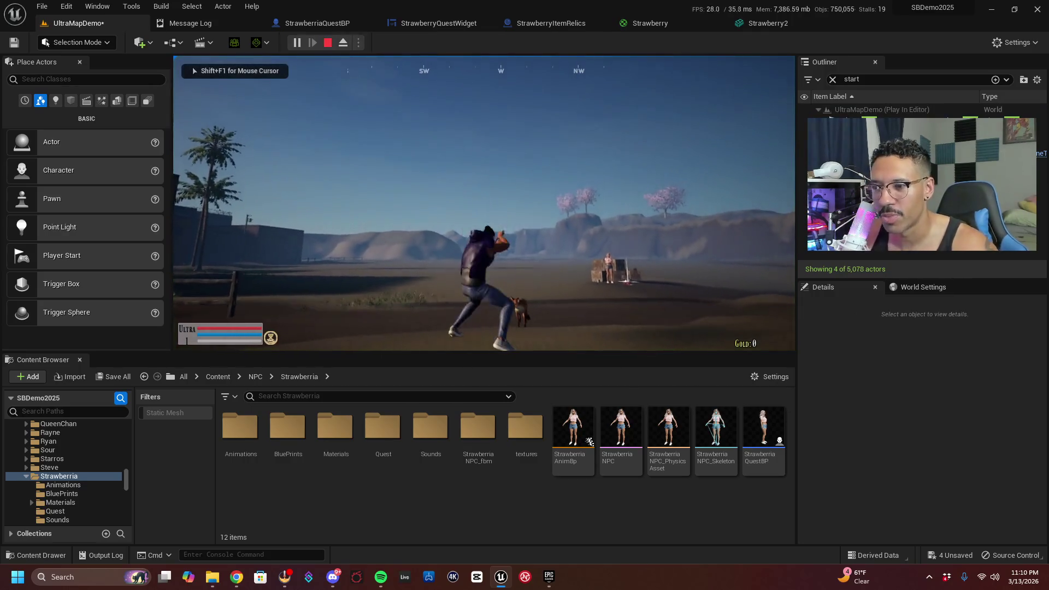
# Run to the Strawberria quest giver, talk to her, accept the quest, then stop the session
pyautogui.press('w')
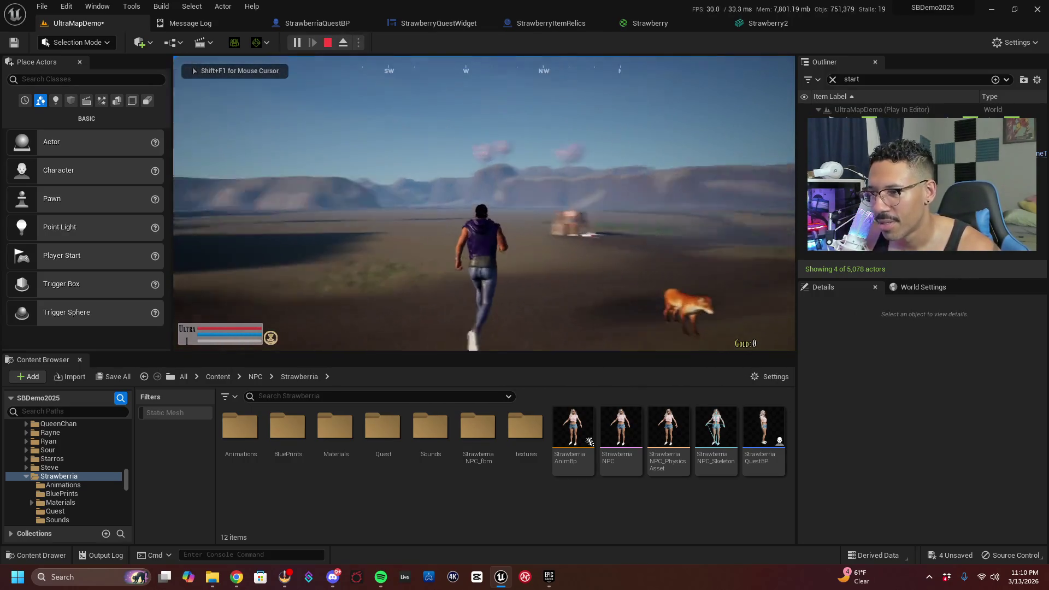
pyautogui.press('w')
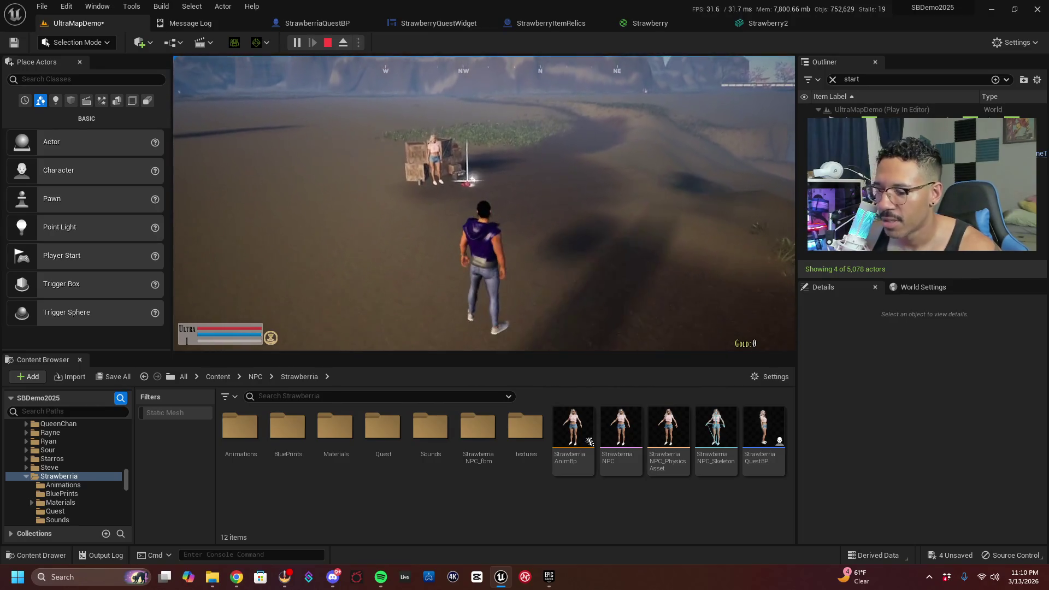
pyautogui.press('F11')
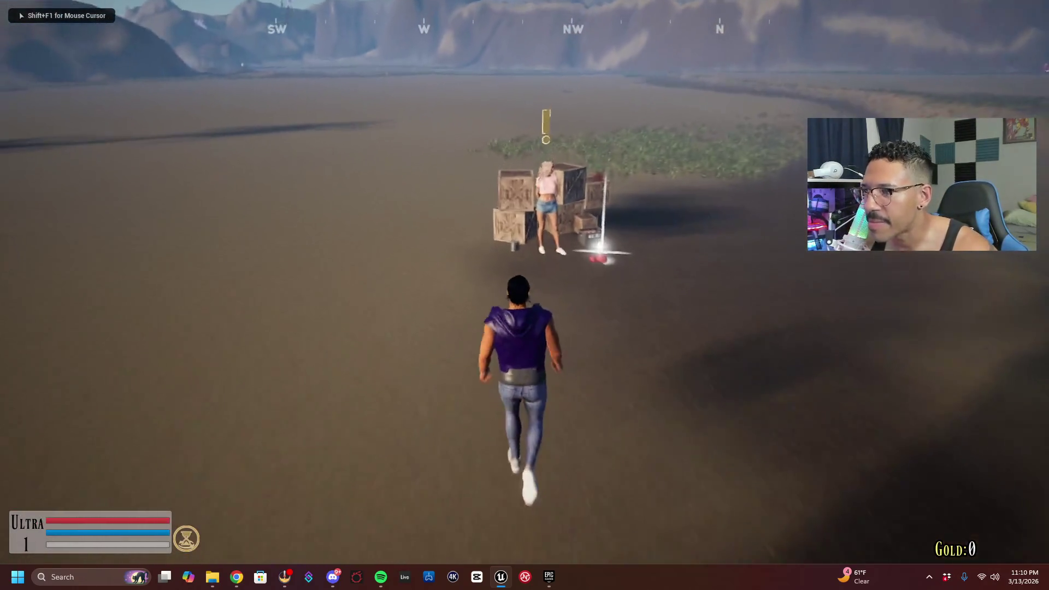
pyautogui.press('e')
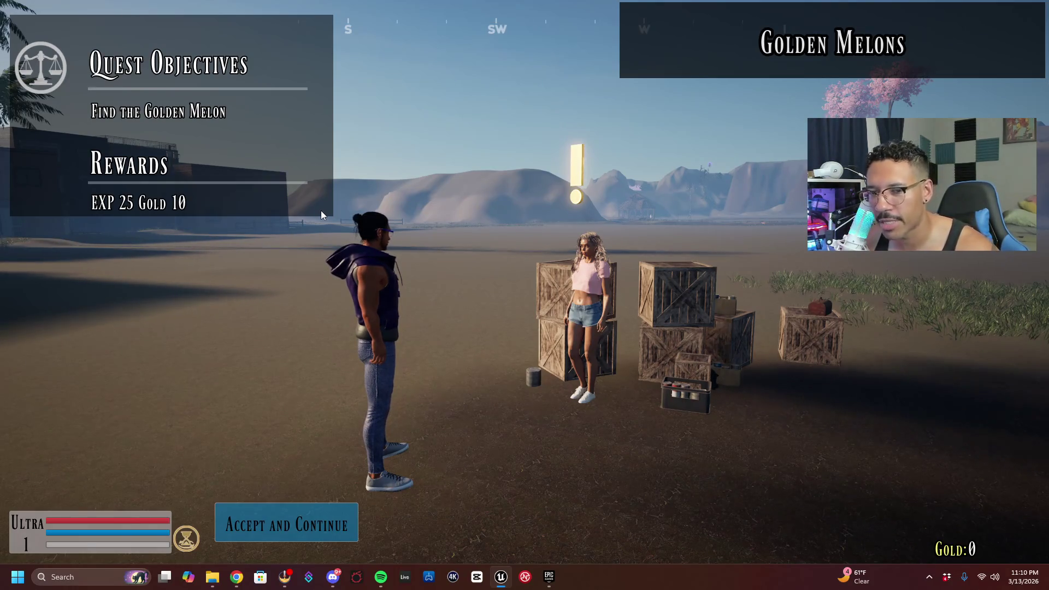
pyautogui.click(321, 511)
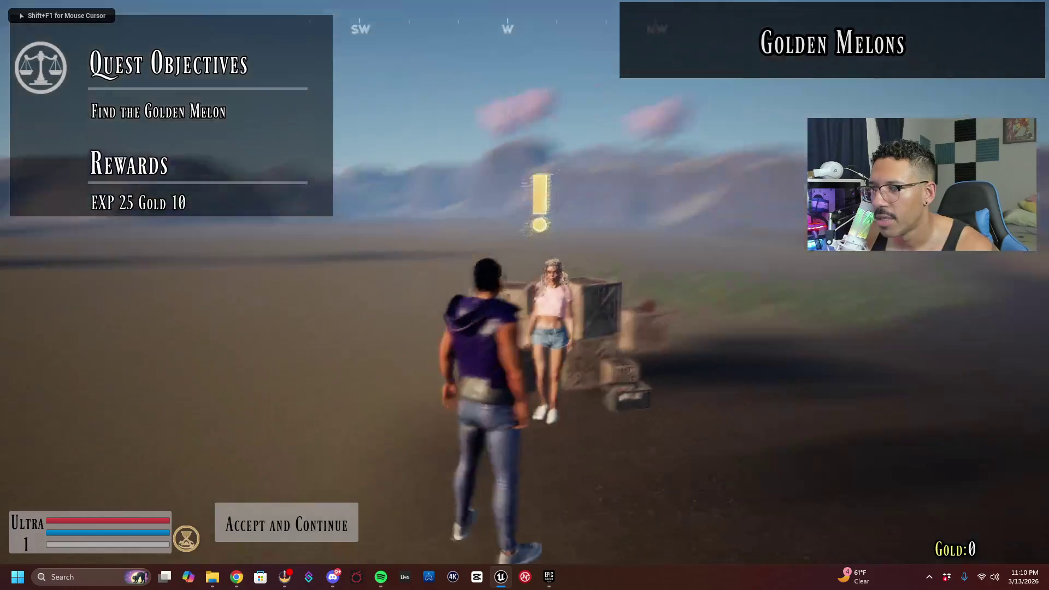
pyautogui.press('w')
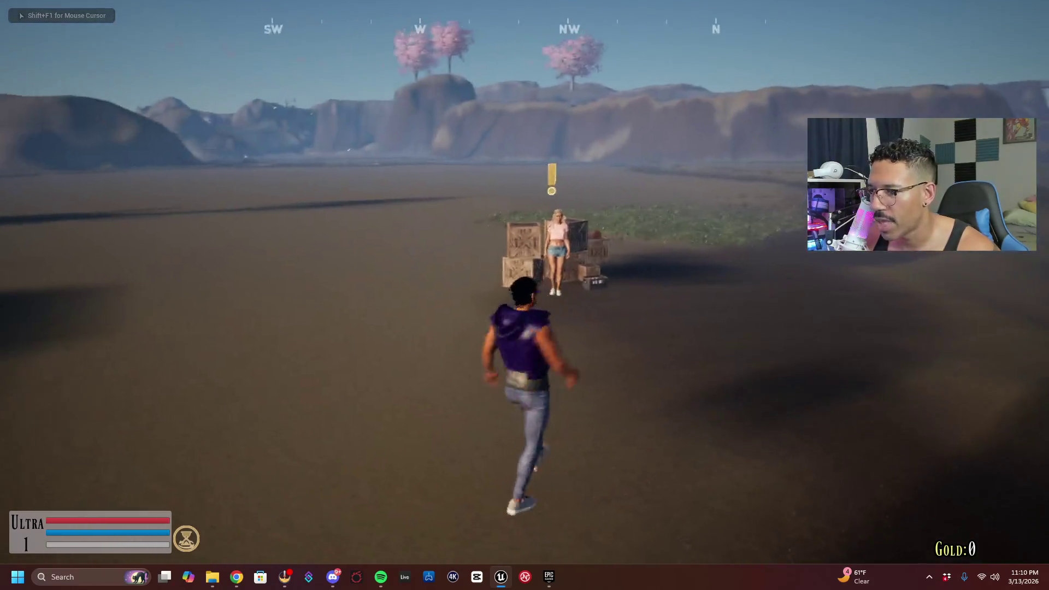
pyautogui.press('w')
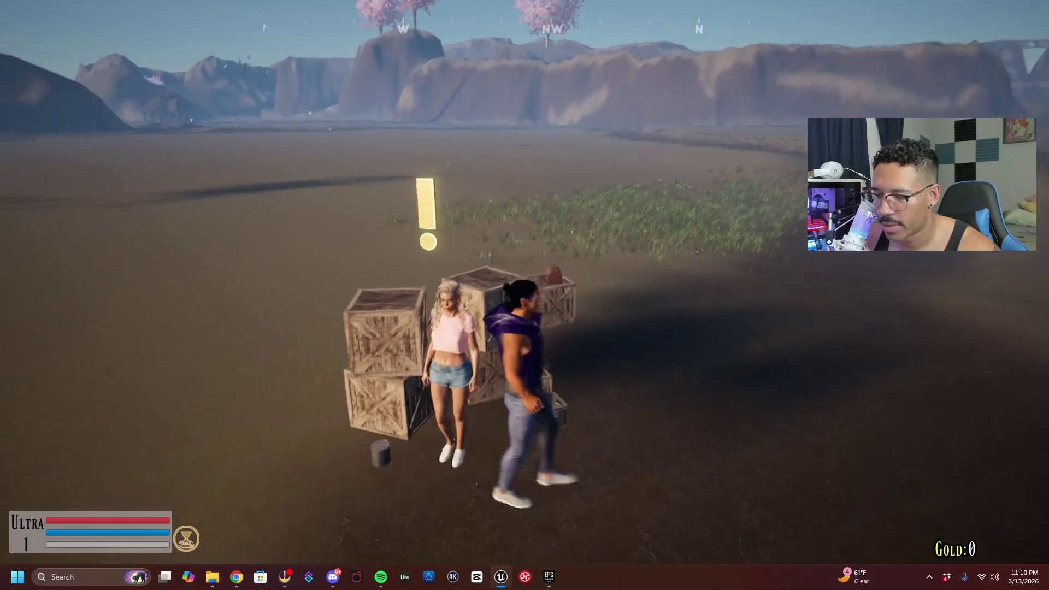
pyautogui.press('F11')
pyautogui.press('Escape')
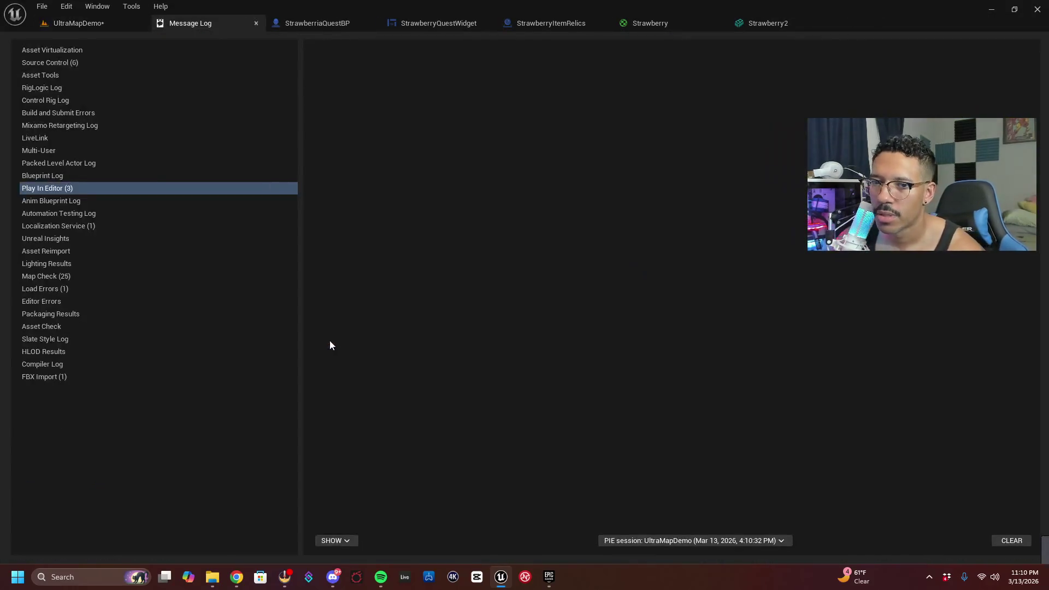
# Change the quest widget's title to 'Golden Strawberries' and objective to 'Find the Golden Strawberry', then save
pyautogui.click(449, 25)
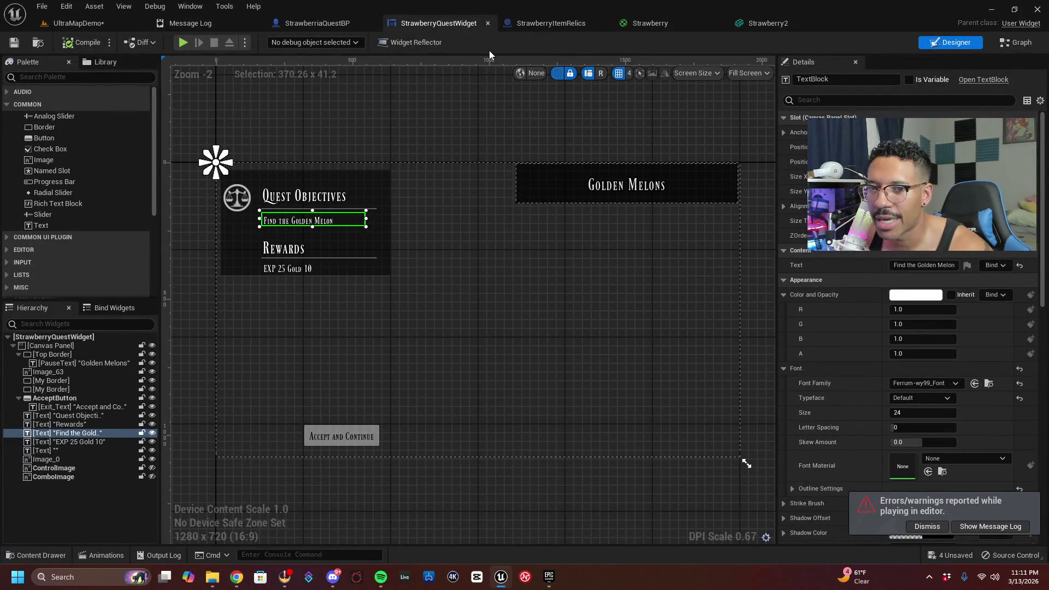
pyautogui.click(655, 185)
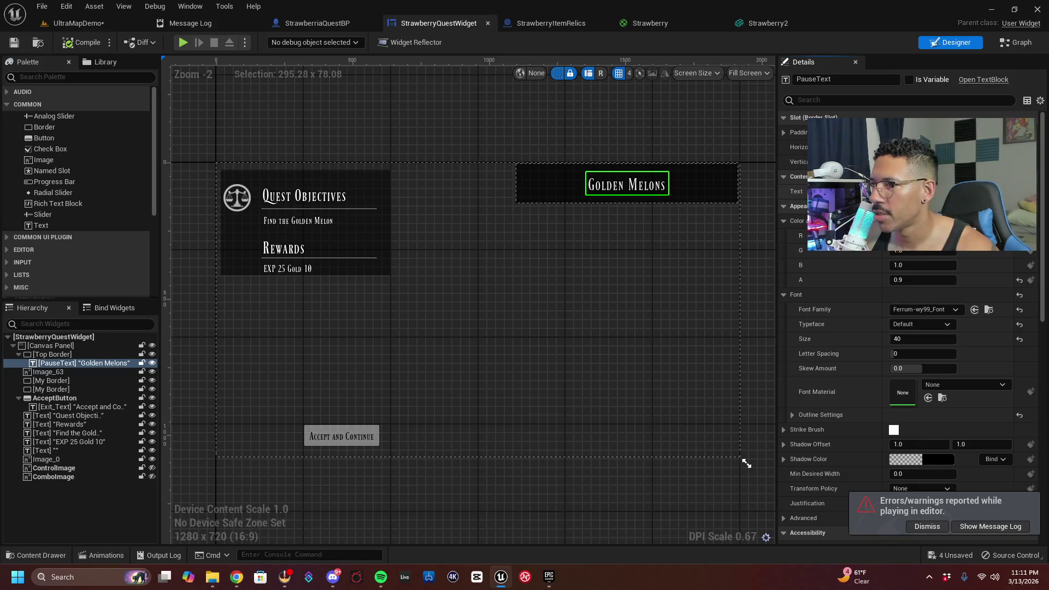
pyautogui.write('Strawberrie')
pyautogui.press('Return')
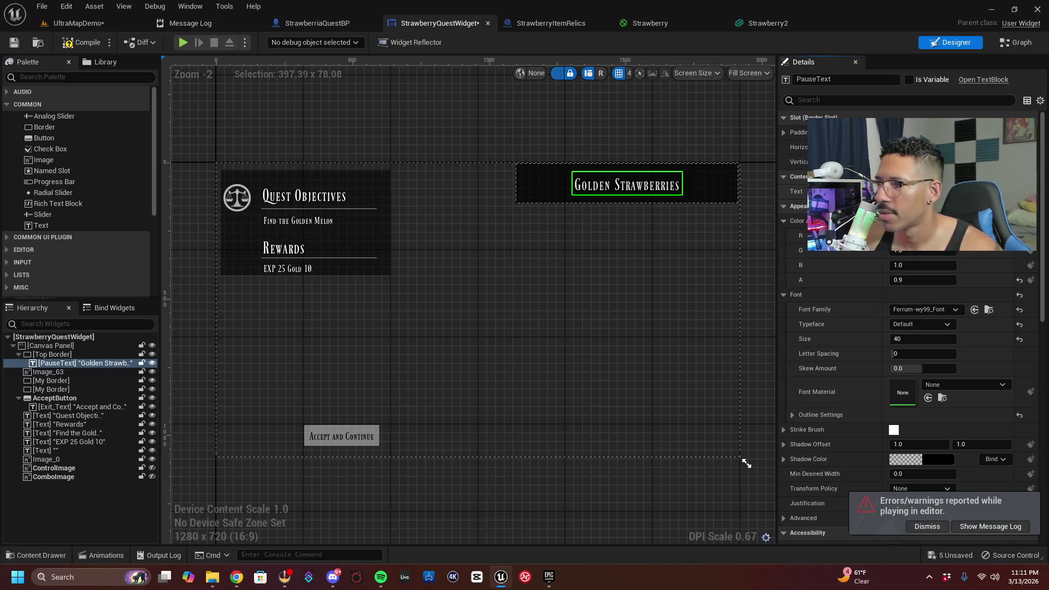
pyautogui.click(286, 224)
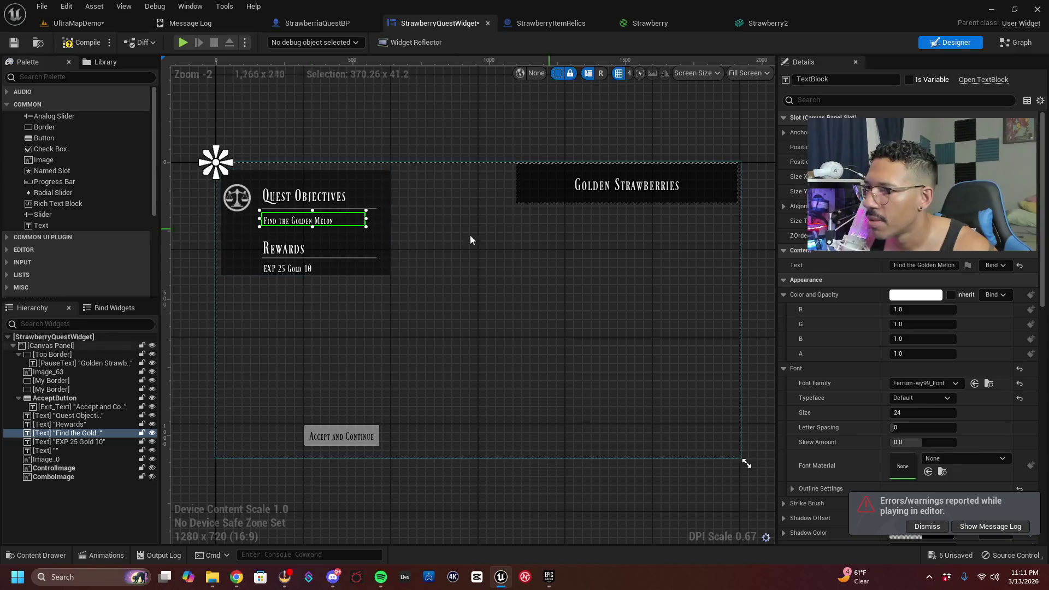
pyautogui.doubleClick(939, 266)
pyautogui.write('S')
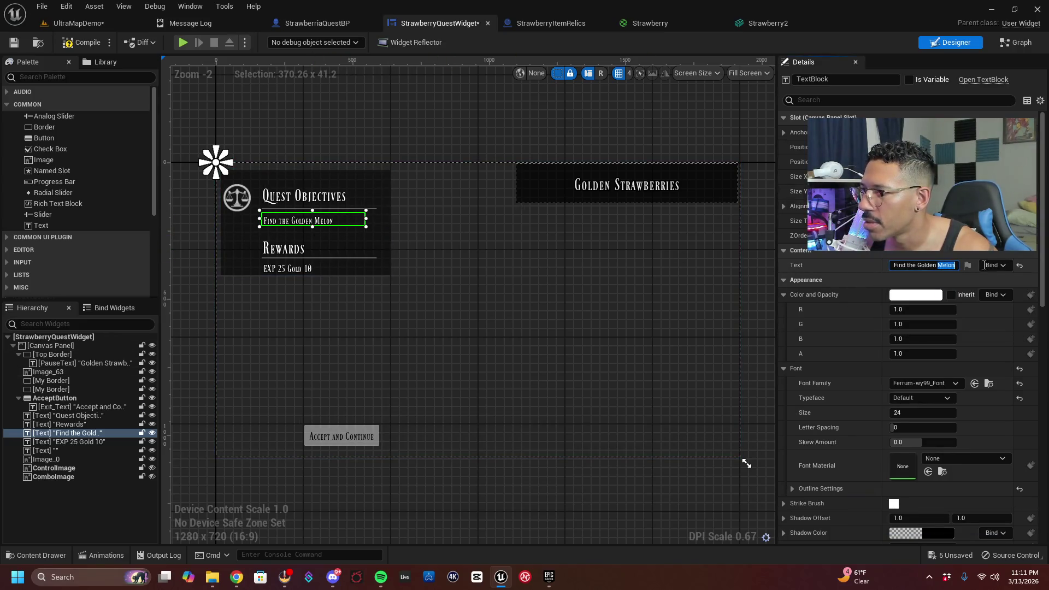
pyautogui.write('trawberry')
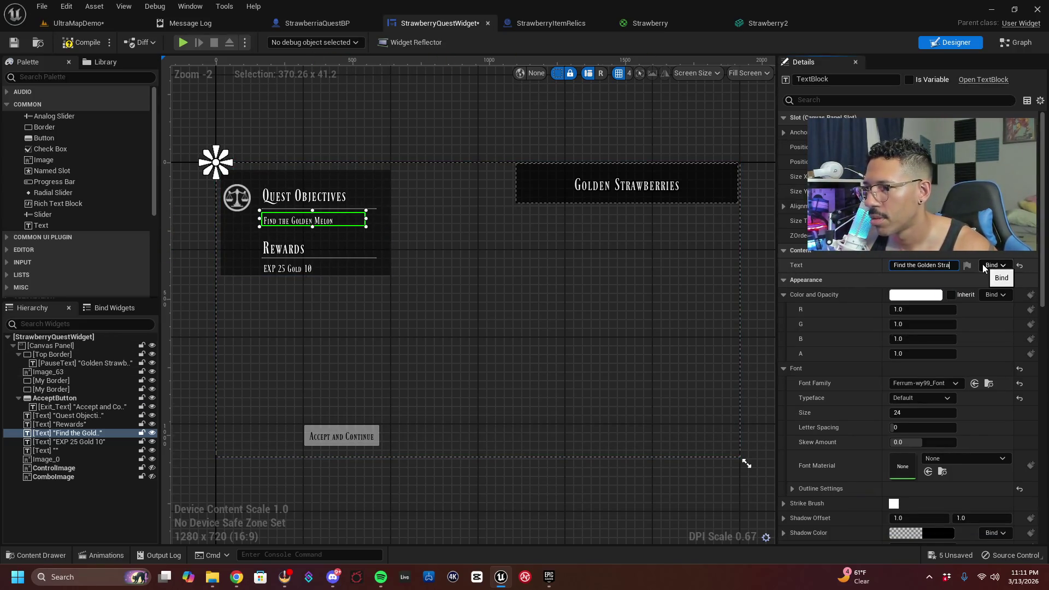
pyautogui.press('Return')
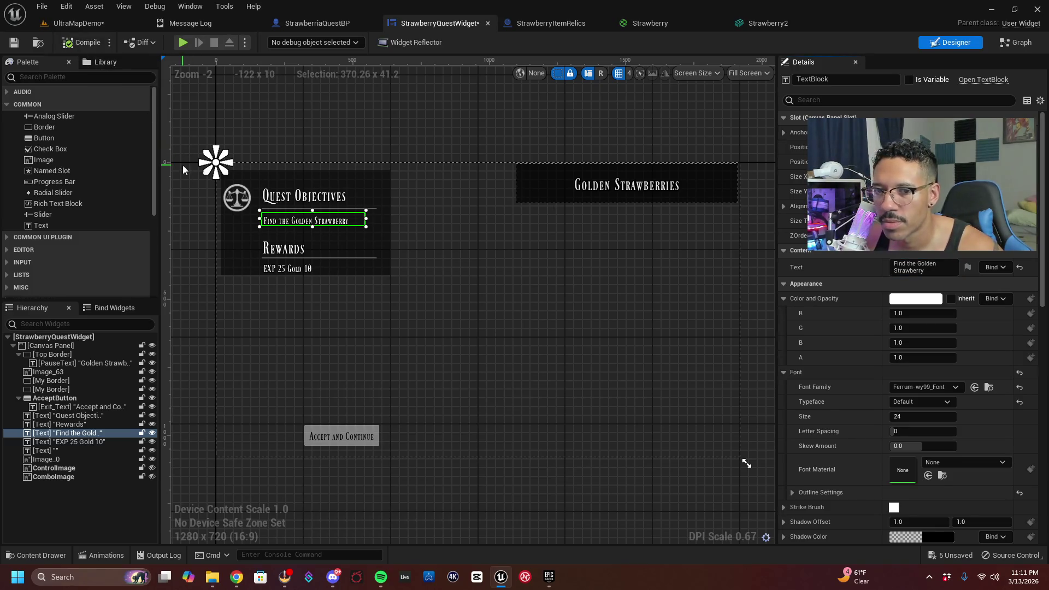
pyautogui.hotkey('ctrl', 's')
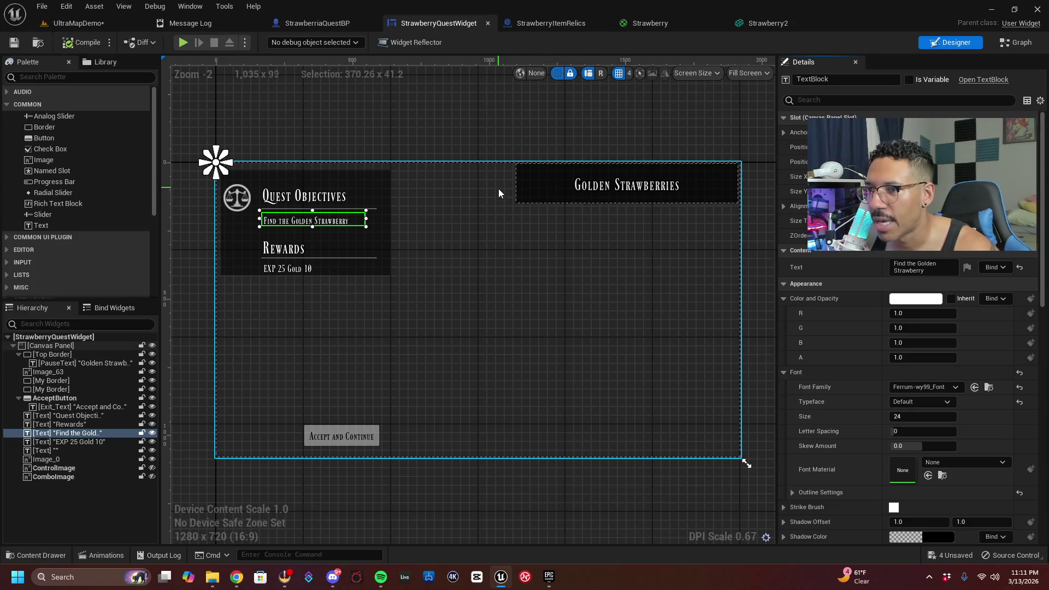
# Close the Strawberry and Strawberry2 asset editors, returning to StrawberriaQuestBP's Event Graph
pyautogui.scroll(-1, 499, 190)
pyautogui.click(549, 25)
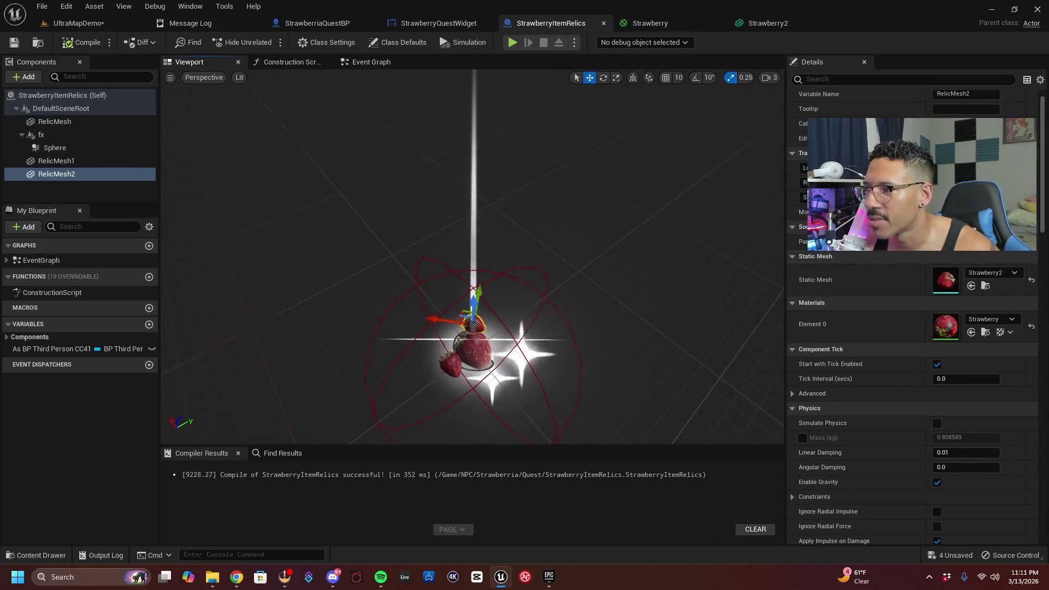
pyautogui.click(835, 22)
pyautogui.click(719, 23)
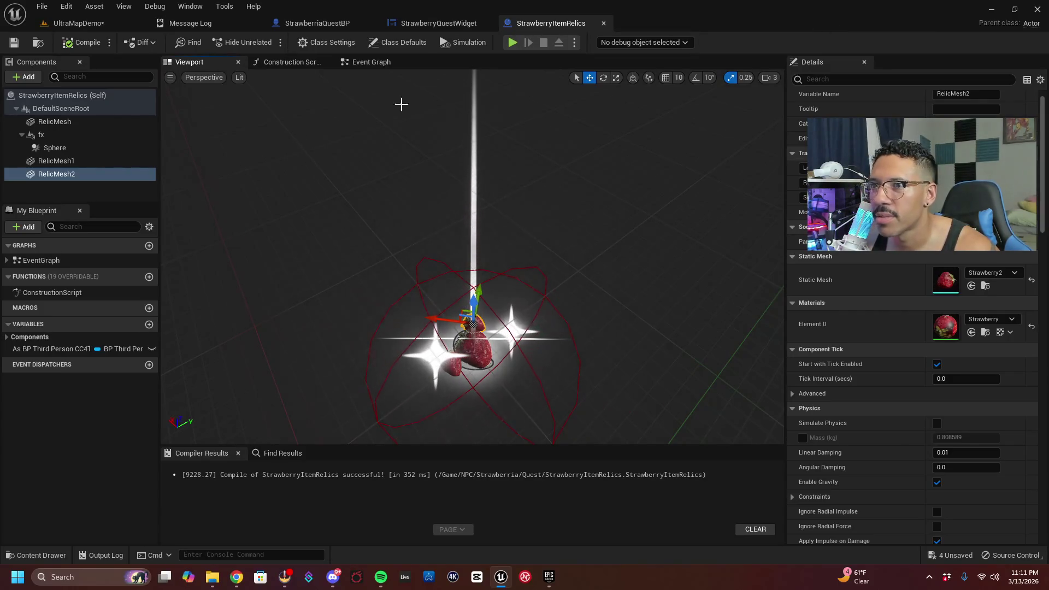
pyautogui.click(322, 23)
pyautogui.scroll(-1, 411, 291)
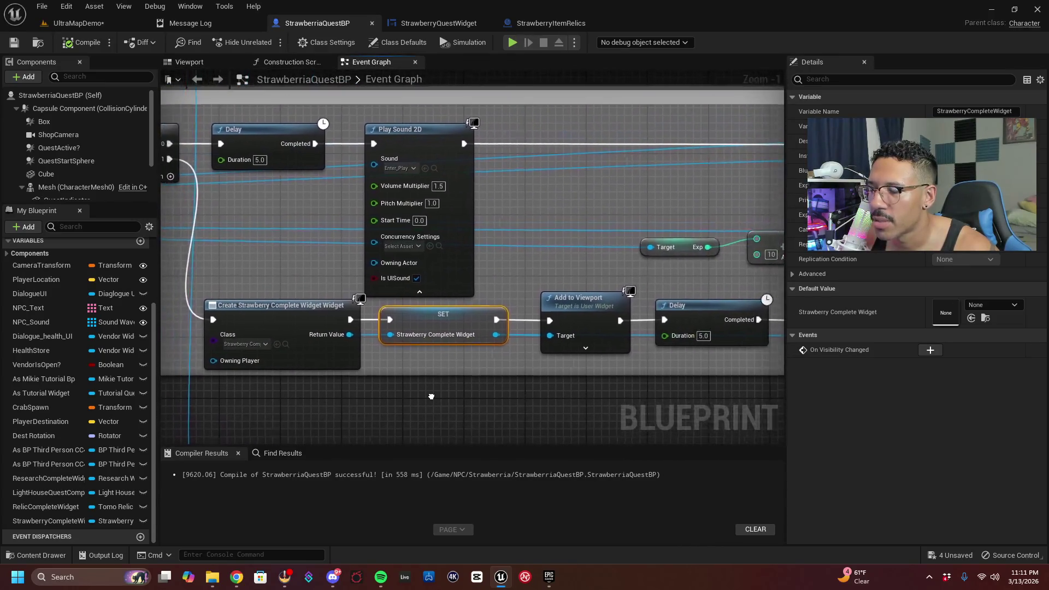
# Find StrawberryCompleteWidget in the Strawberria Quest folder of the content browser and open it
pyautogui.scroll(1, 372, 182)
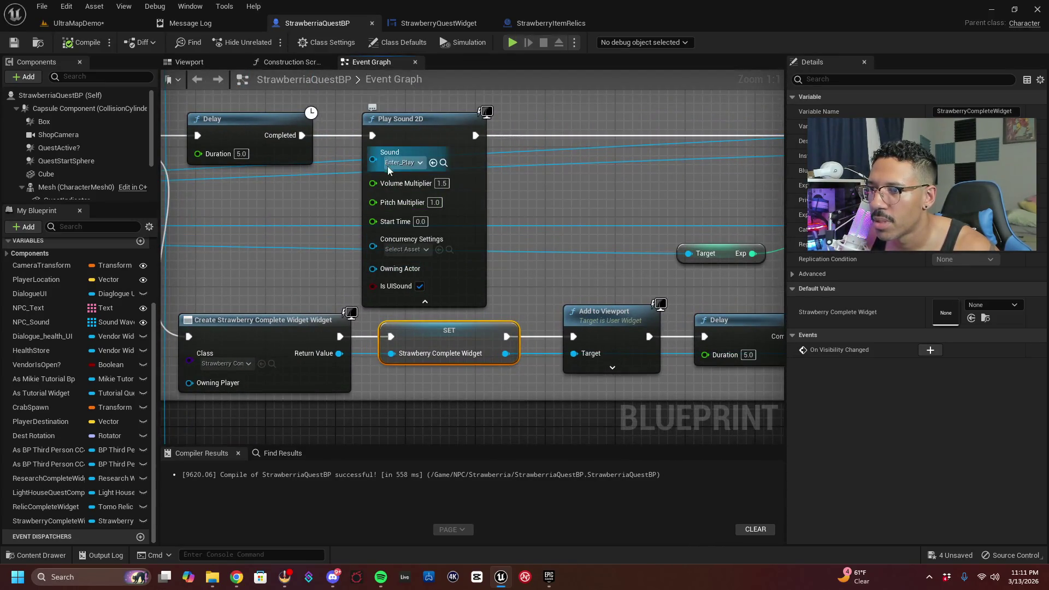
pyautogui.moveTo(552, 228)
pyautogui.mouseDown()
pyautogui.moveTo(709, 184)
pyautogui.moveTo(609, 190)
pyautogui.mouseUp()
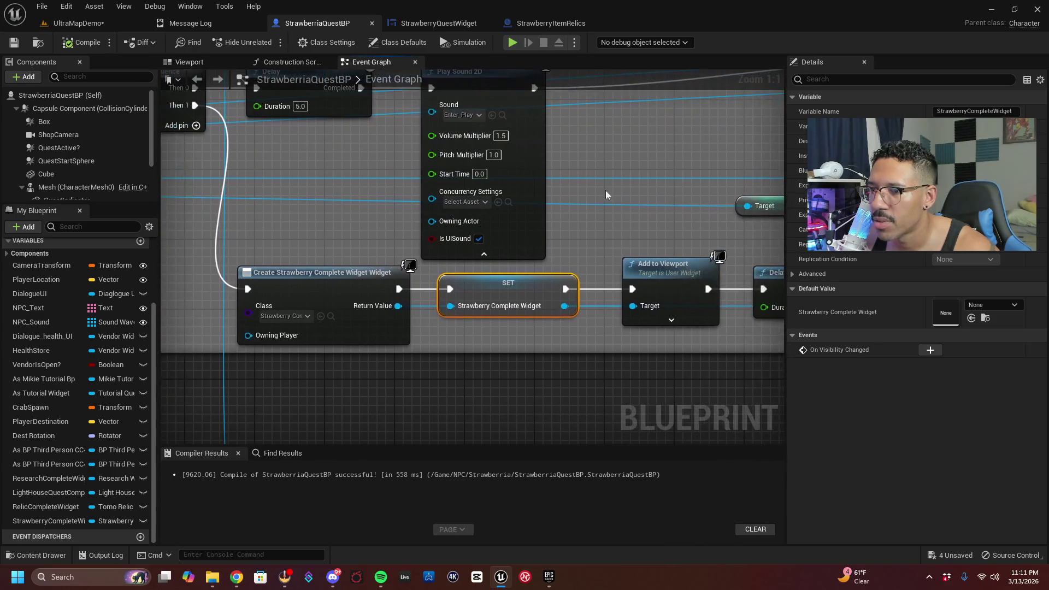
pyautogui.click(38, 555)
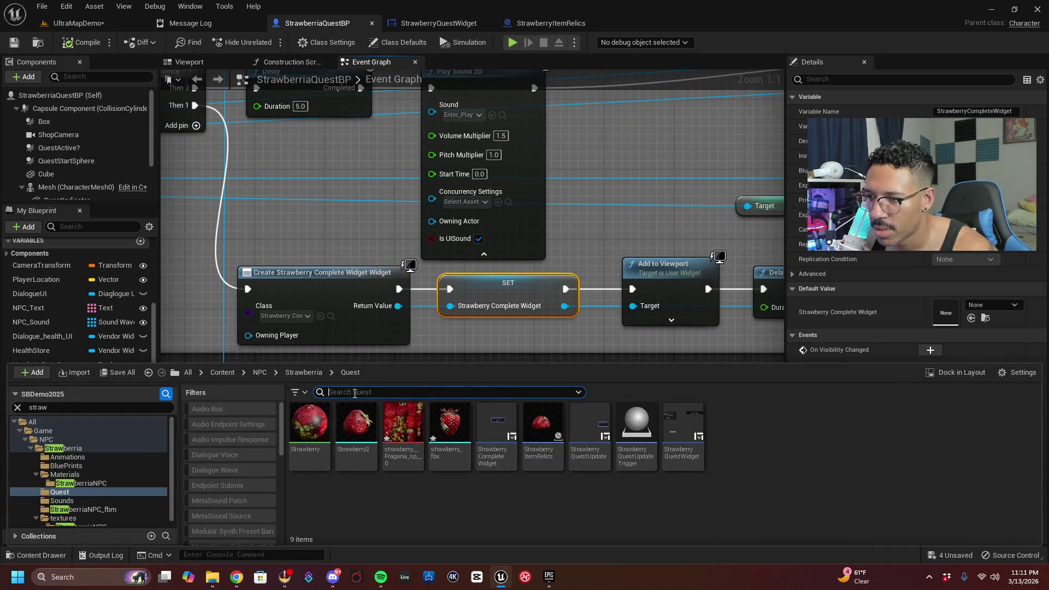
pyautogui.click(496, 438)
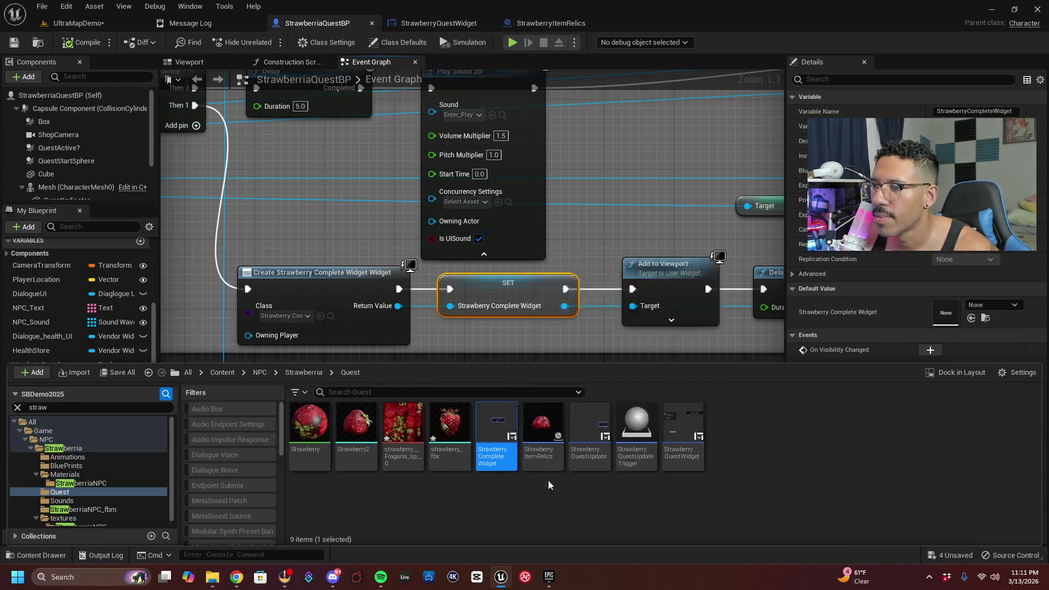
pyautogui.press('Return')
# Retitle ResearchFoundText 'Golden Strawberries Complete', widen it, save, and reopen StrawberryQuestWidget
pyautogui.click(494, 259)
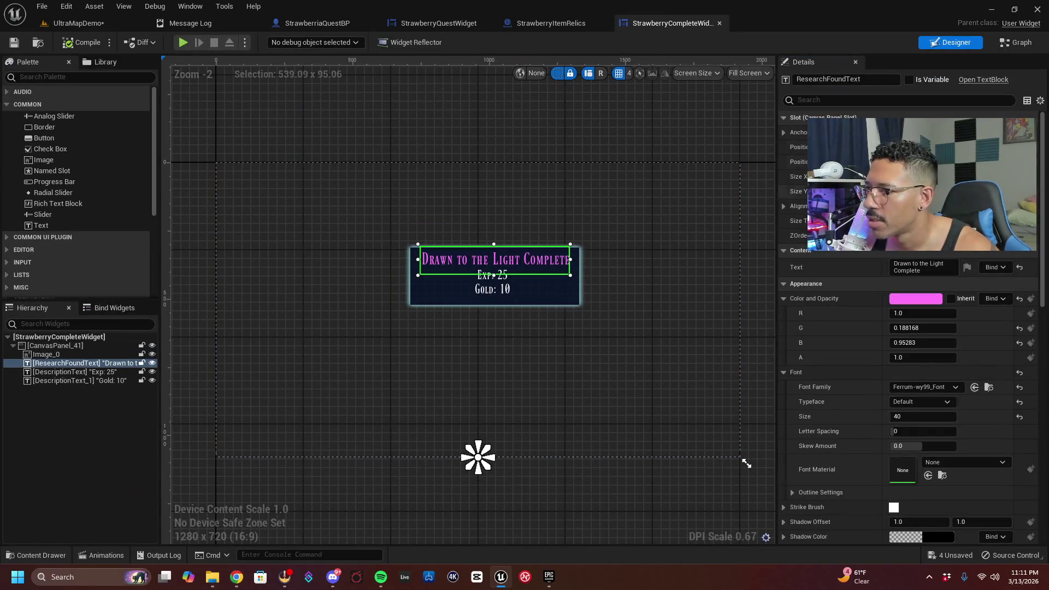
pyautogui.click(923, 267)
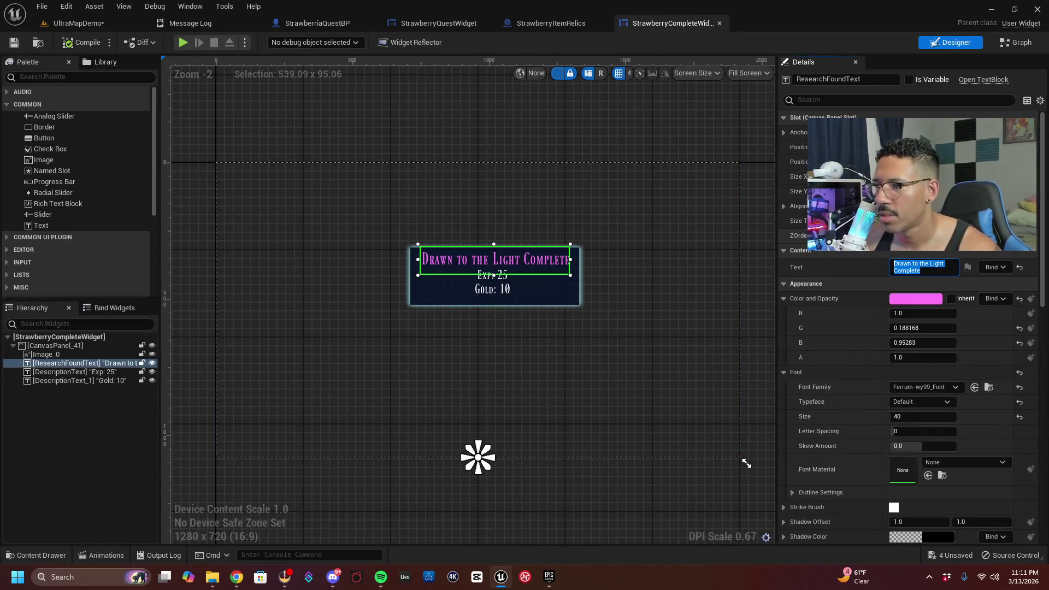
pyautogui.write('Golden Stra')
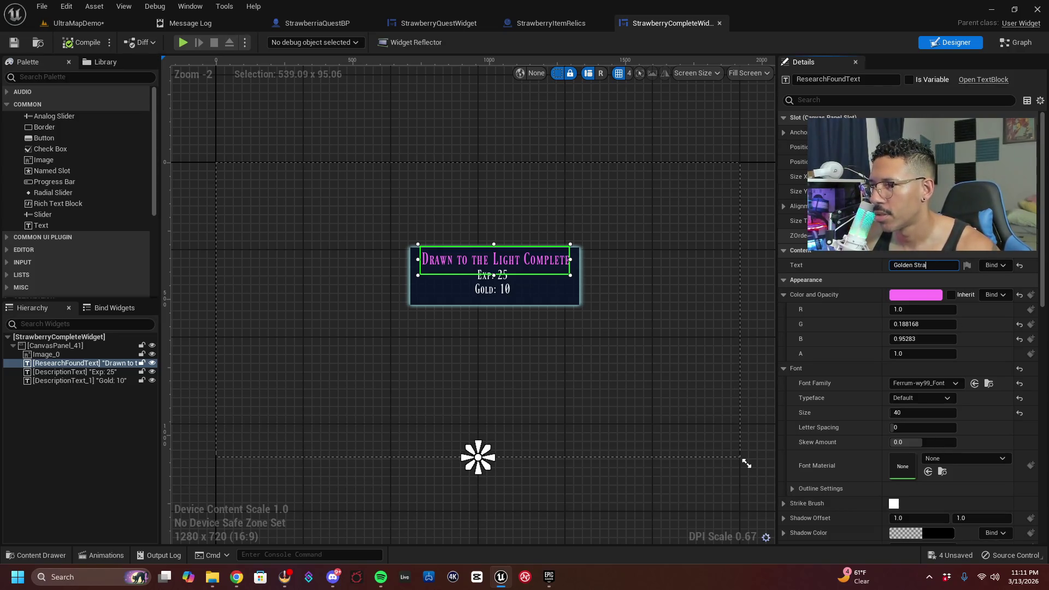
pyautogui.write('s Complete')
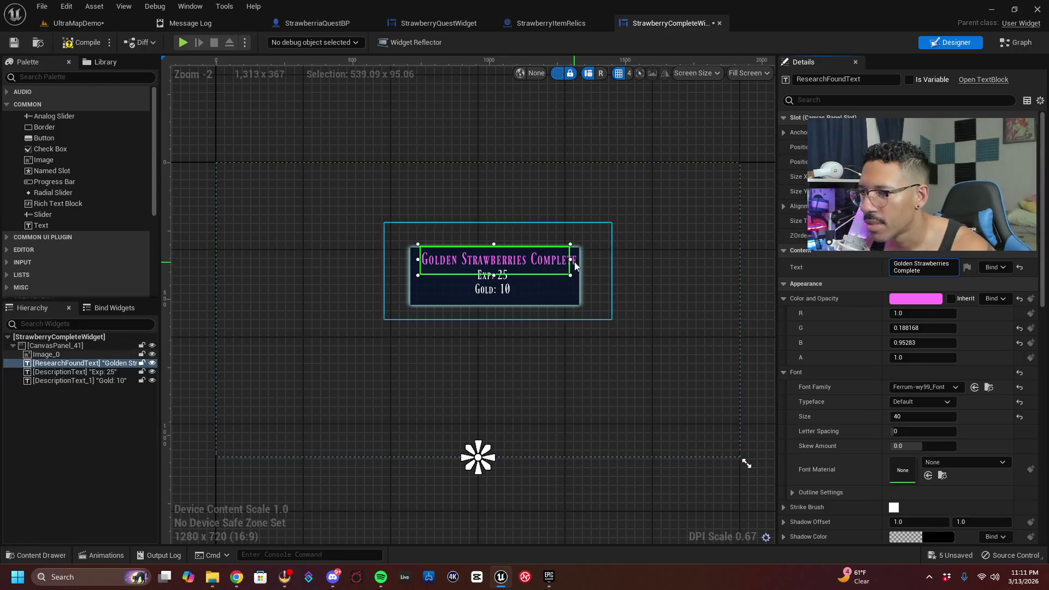
pyautogui.moveTo(570, 260); pyautogui.dragTo(572, 261)
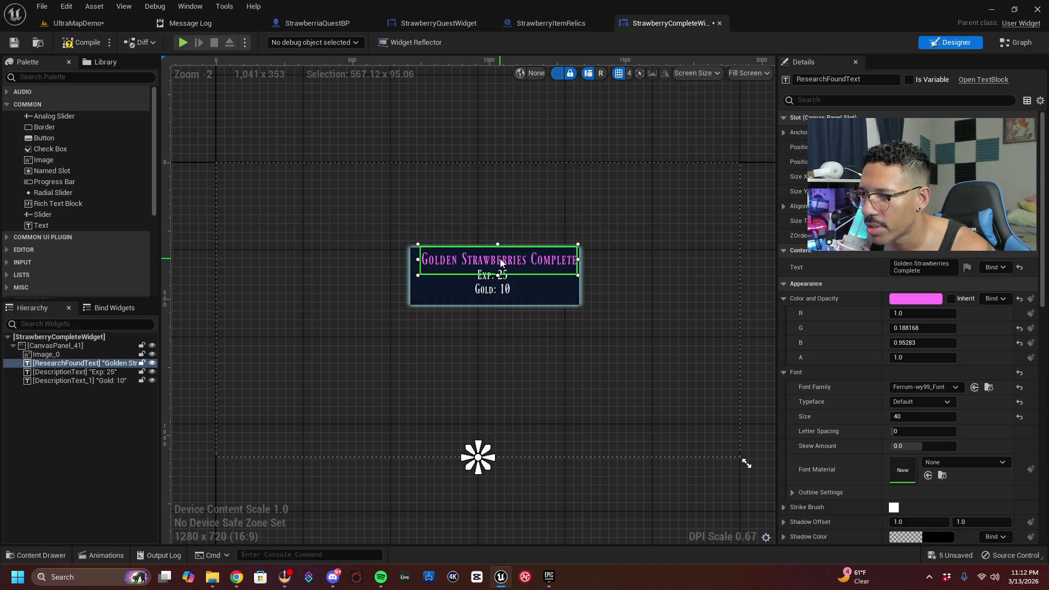
pyautogui.moveTo(493, 261); pyautogui.dragTo(497, 260)
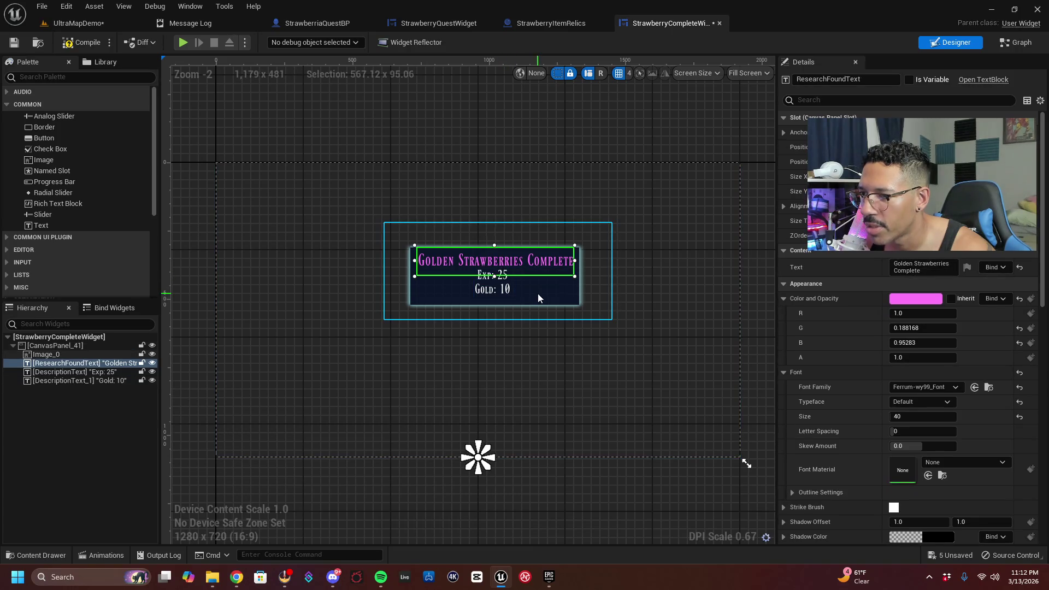
pyautogui.click(14, 44)
pyautogui.click(38, 555)
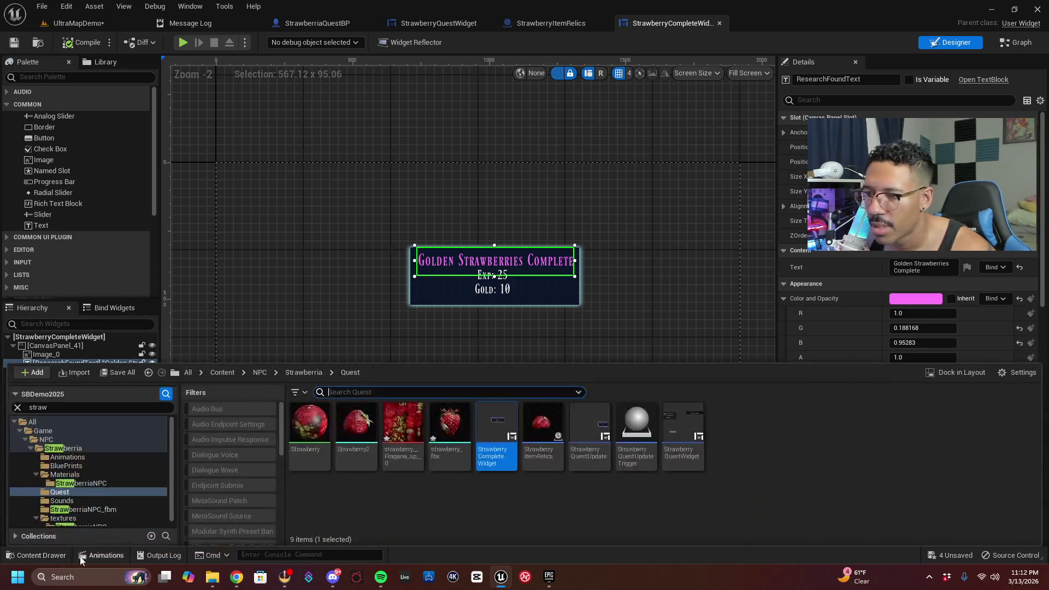
pyautogui.doubleClick(703, 469)
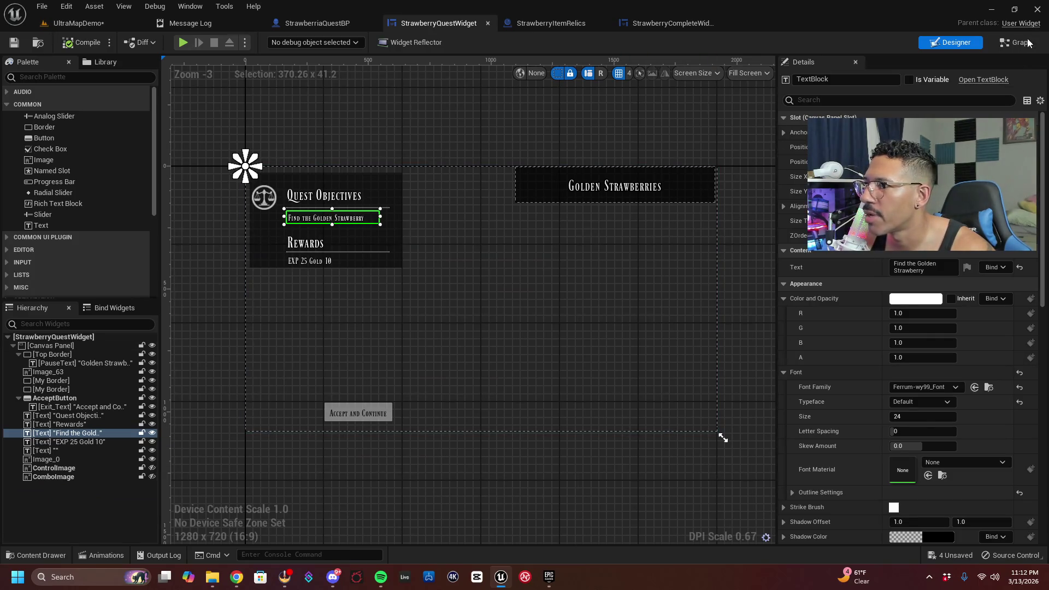
# In StrawberryQuestWidget's event graph, set Get All Widgets Of Class to look up StrawberryQuestWidget
pyautogui.click(1017, 42)
pyautogui.moveTo(660, 320); pyautogui.dragTo(608, 168)
pyautogui.scroll(8, 545, 260)
pyautogui.moveTo(498, 298); pyautogui.dragTo(606, 158)
pyautogui.scroll(1, 519, 247)
pyautogui.scroll(2, 557, 263)
pyautogui.moveTo(558, 262)
pyautogui.mouseDown()
pyautogui.moveTo(419, 243)
pyautogui.moveTo(476, 266)
pyautogui.mouseUp()
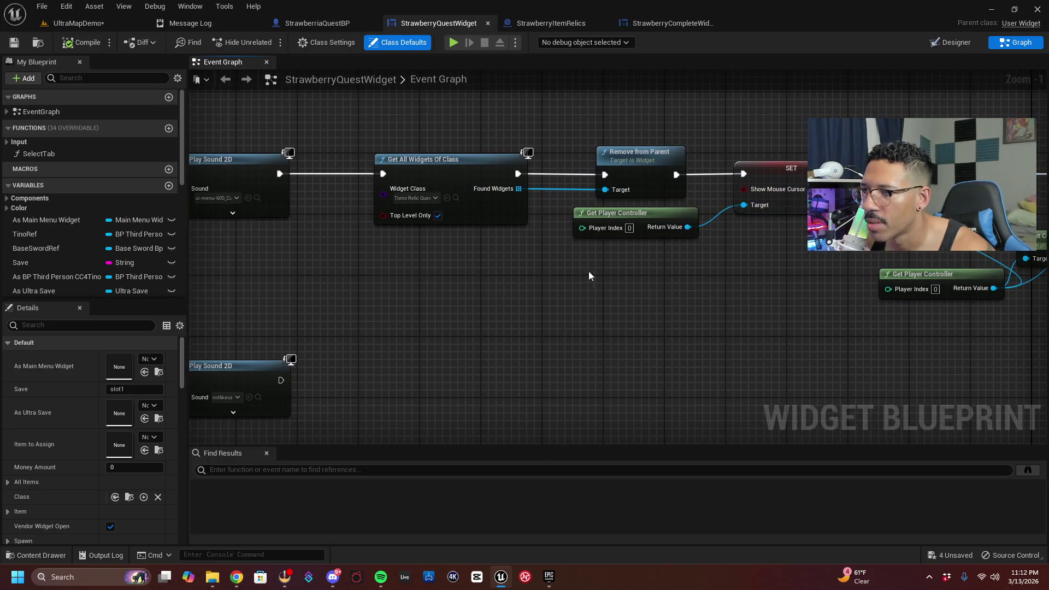
pyautogui.moveTo(589, 276); pyautogui.dragTo(585, 325)
pyautogui.click(416, 249)
pyautogui.write('stra')
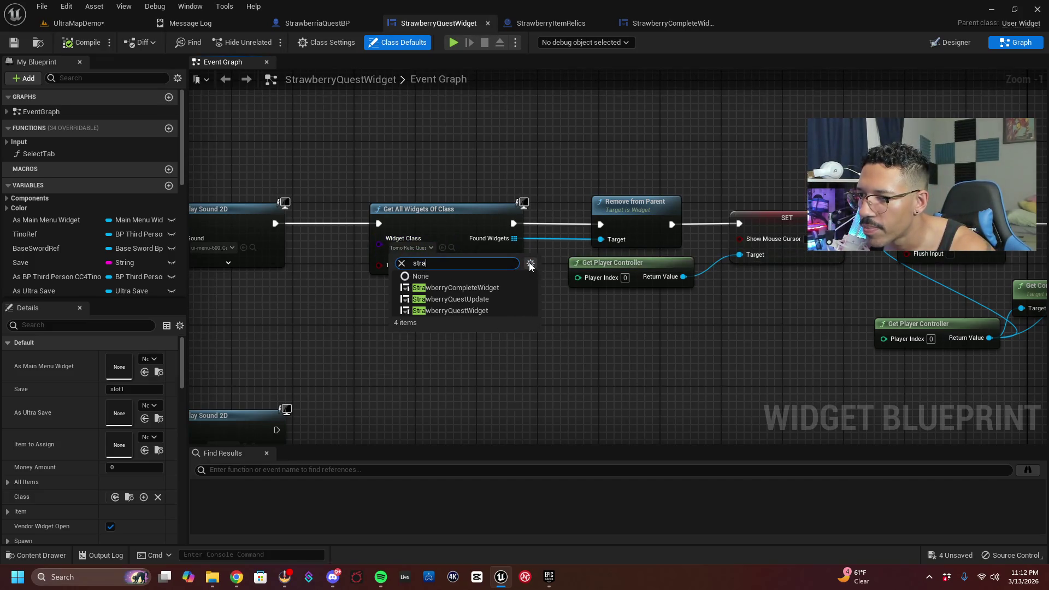
pyautogui.click(504, 311)
pyautogui.moveTo(468, 312); pyautogui.dragTo(208, 274)
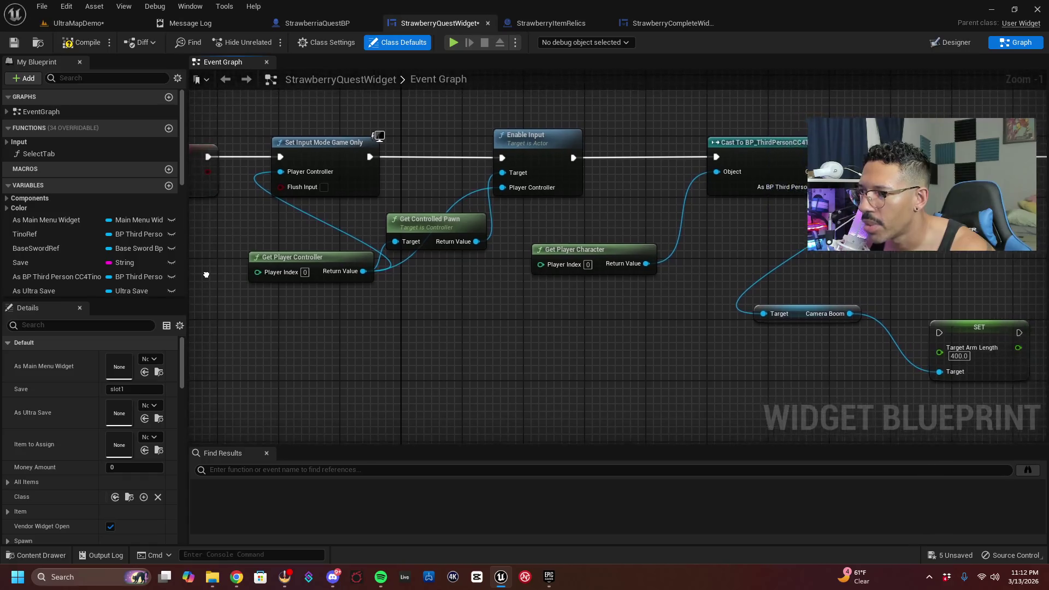
pyautogui.moveTo(700, 344)
pyautogui.mouseDown()
pyautogui.moveTo(339, 339)
pyautogui.moveTo(197, 284)
pyautogui.mouseUp()
pyautogui.moveTo(653, 359)
pyautogui.mouseDown()
pyautogui.moveTo(407, 266)
pyautogui.moveTo(316, 367)
pyautogui.moveTo(311, 174)
pyautogui.moveTo(359, 301)
pyautogui.moveTo(373, 166)
pyautogui.moveTo(374, 228)
pyautogui.moveTo(398, 262)
pyautogui.mouseUp()
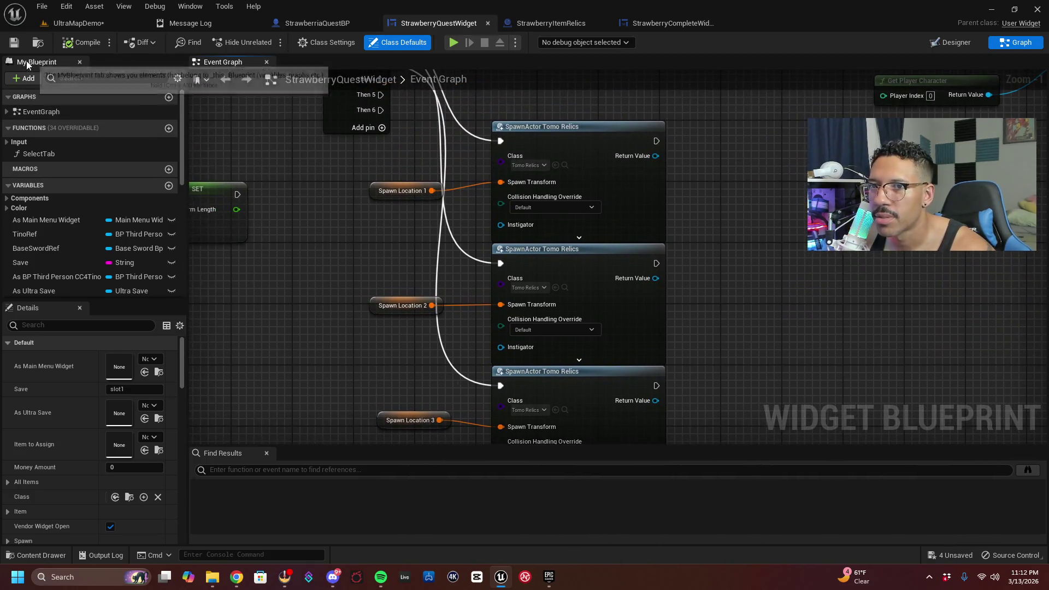
# Return to the UltraMapDemo level and tilt the camera down over the open ground
pyautogui.click(79, 22)
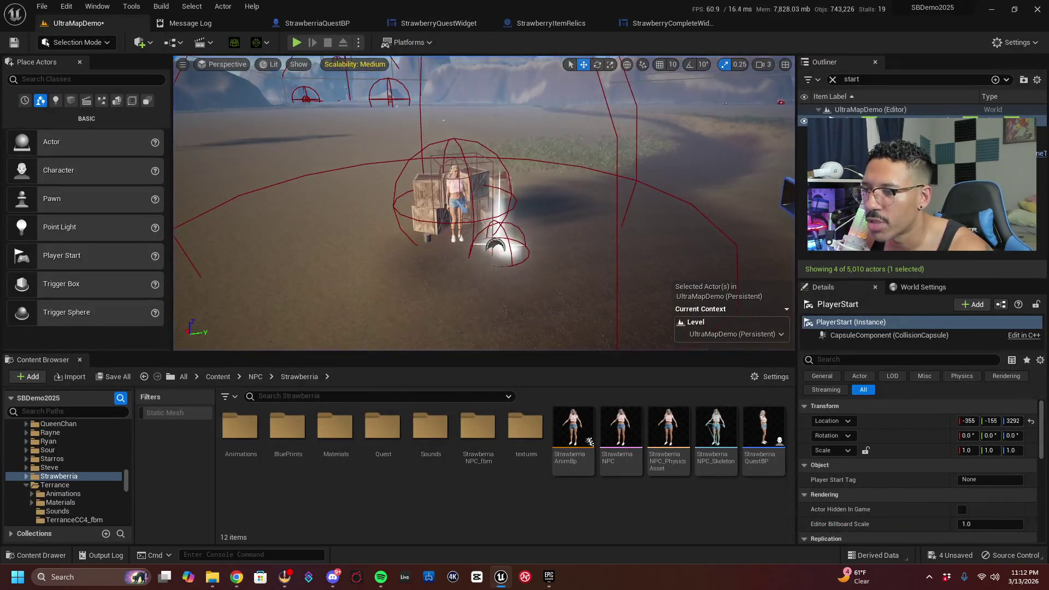
pyautogui.scroll(3, 484, 202)
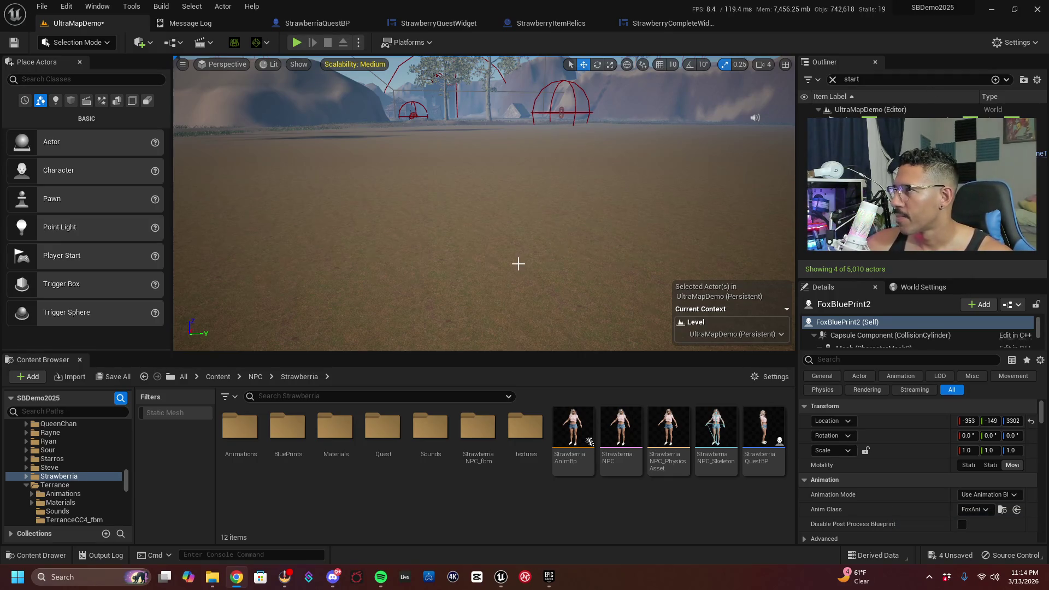
pyautogui.moveTo(521, 256)
pyautogui.mouseDown()
pyautogui.moveTo(522, 246)
pyautogui.moveTo(516, 317)
pyautogui.moveTo(508, 273)
pyautogui.moveTo(508, 323)
pyautogui.moveTo(511, 300)
pyautogui.moveTo(511, 322)
pyautogui.moveTo(511, 312)
pyautogui.mouseUp()
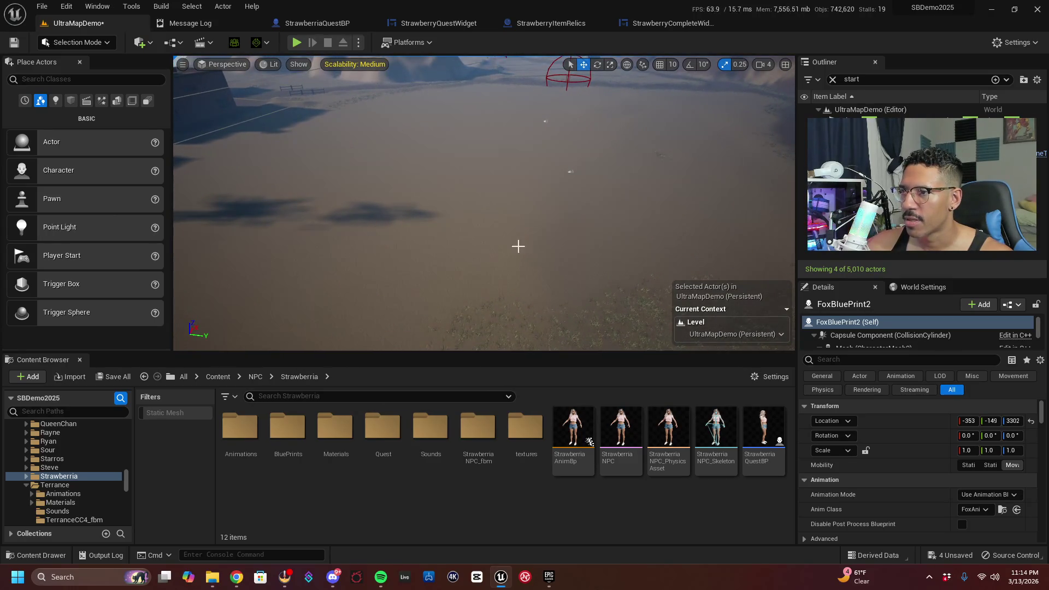
pyautogui.click(76, 42)
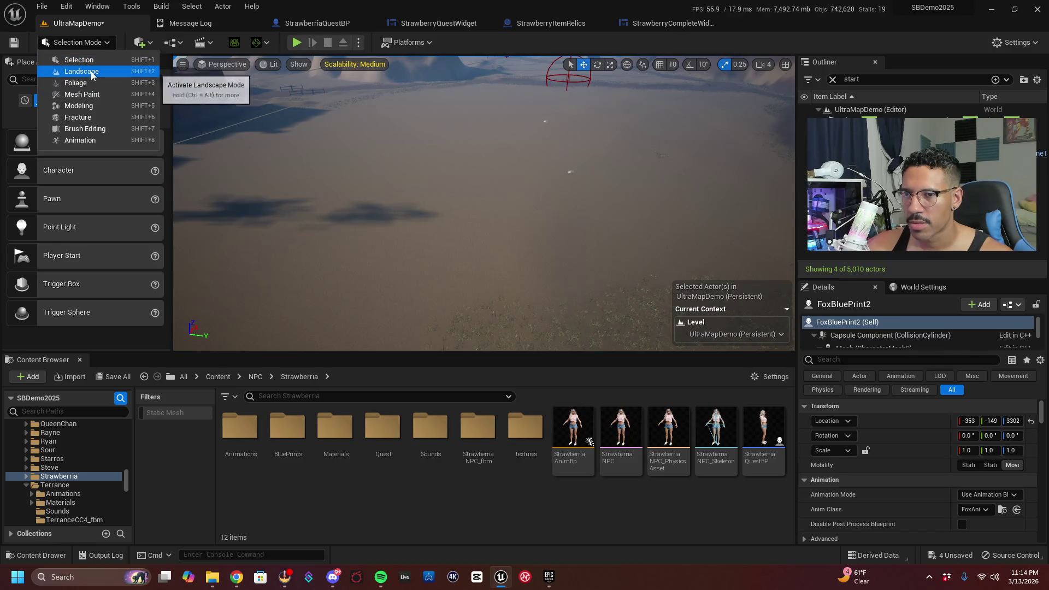
# Enter Landscape Mode, select the landscape, and pick the Jungle layer in the Paint tool
pyautogui.press('Escape')
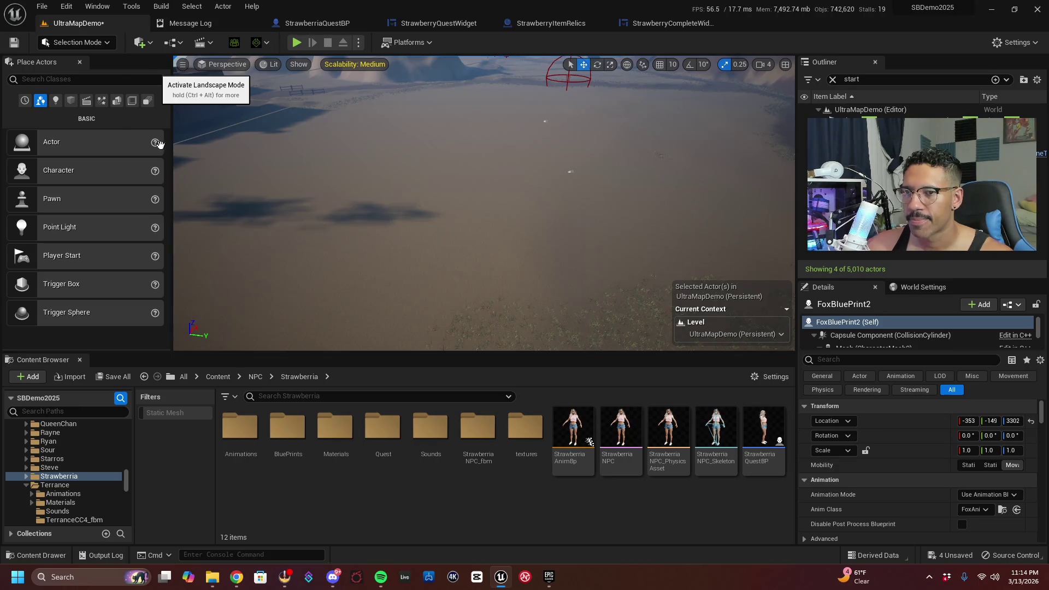
pyautogui.hotkey('shift', '2')
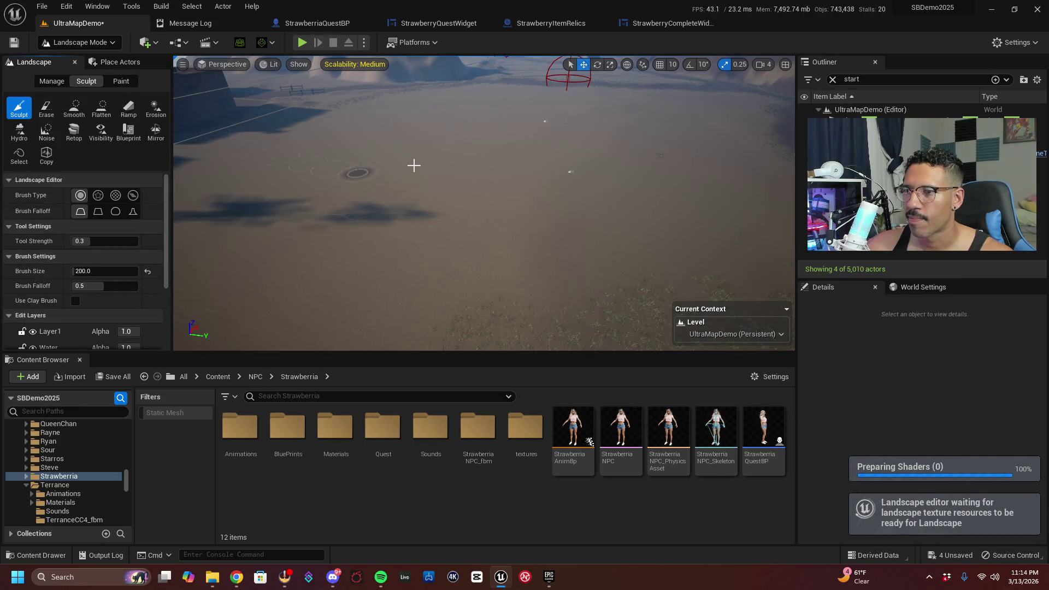
pyautogui.rightClick(394, 191)
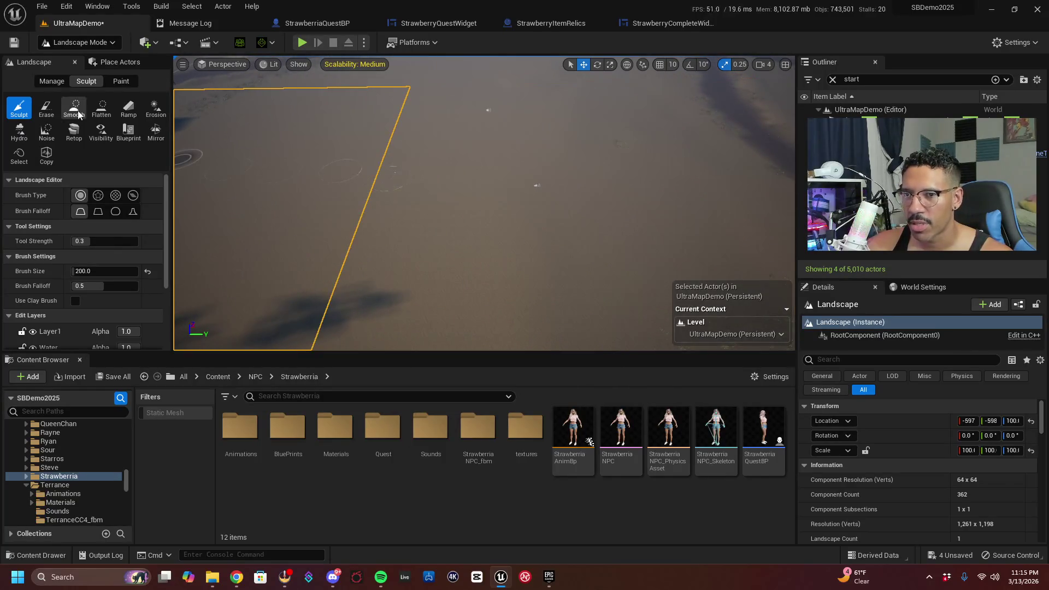
pyautogui.click(121, 81)
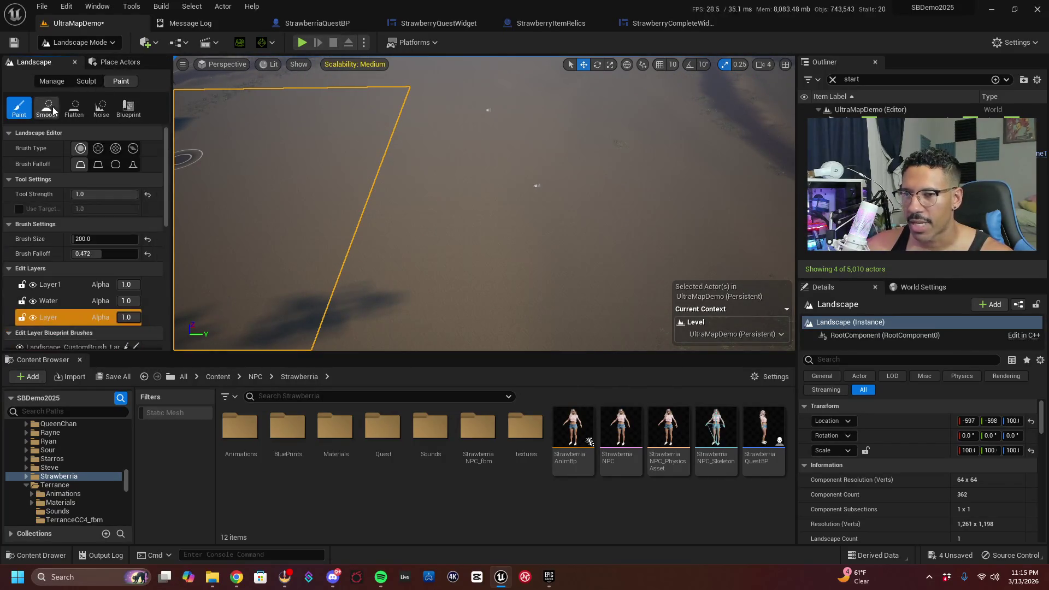
pyautogui.scroll(-10, 89, 249)
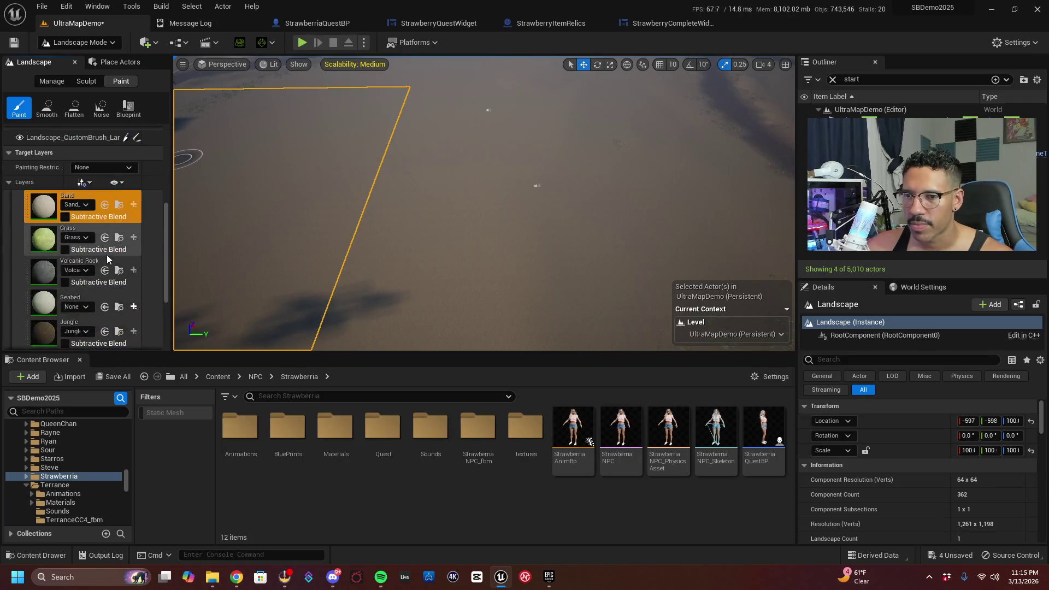
pyautogui.click(88, 274)
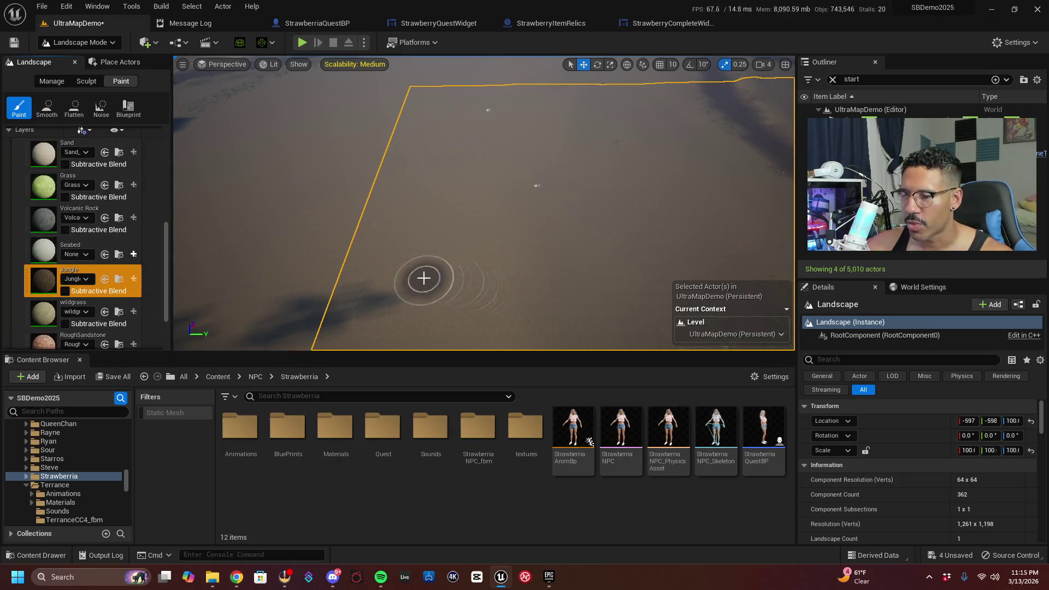
pyautogui.scroll(-5, 421, 279)
pyautogui.scroll(-5, 449, 217)
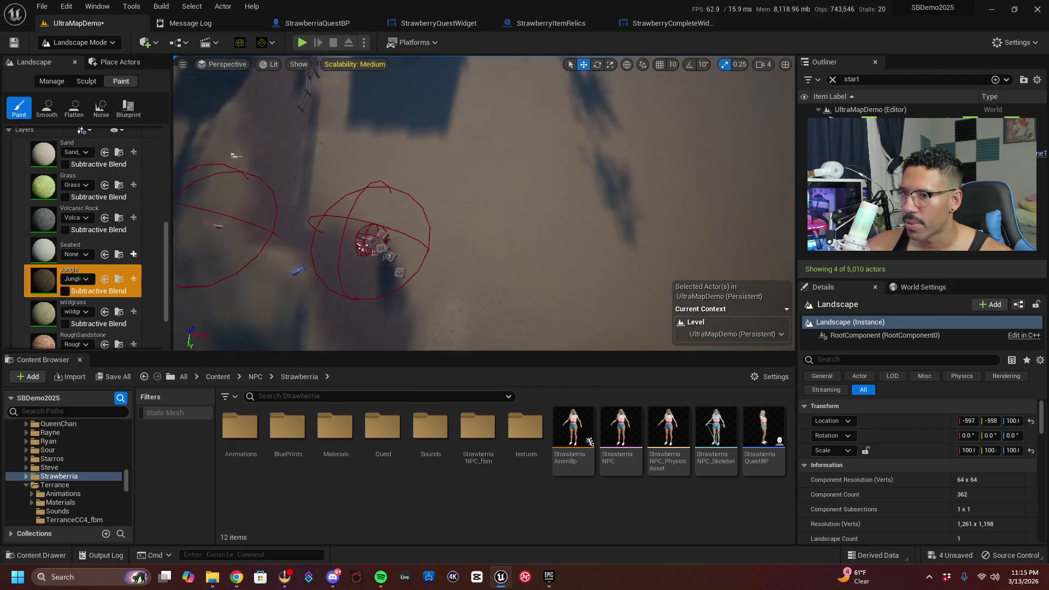
pyautogui.scroll(-5, 449, 217)
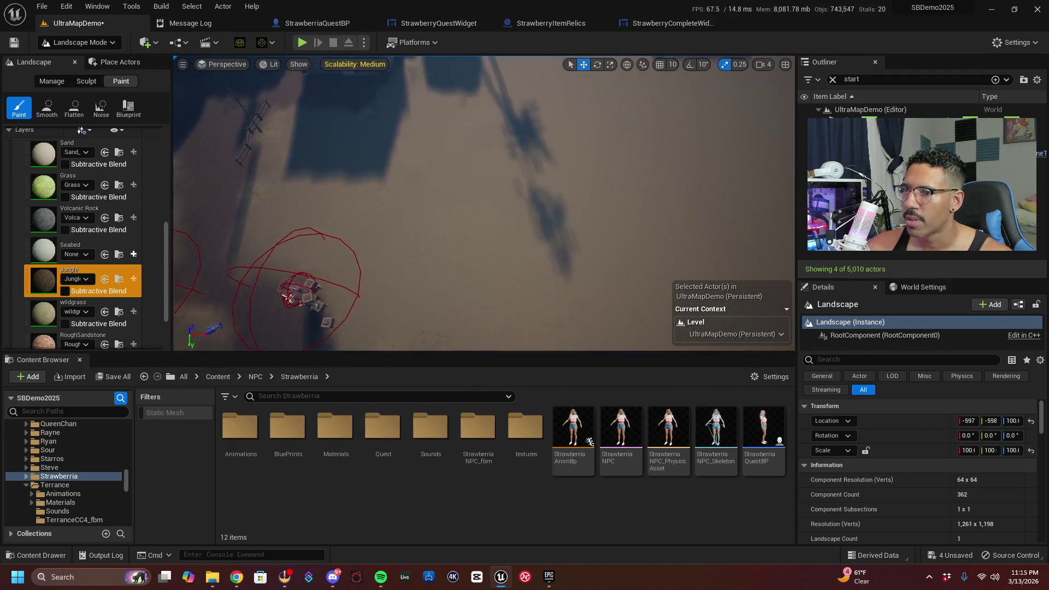
pyautogui.scroll(-3, 374, 217)
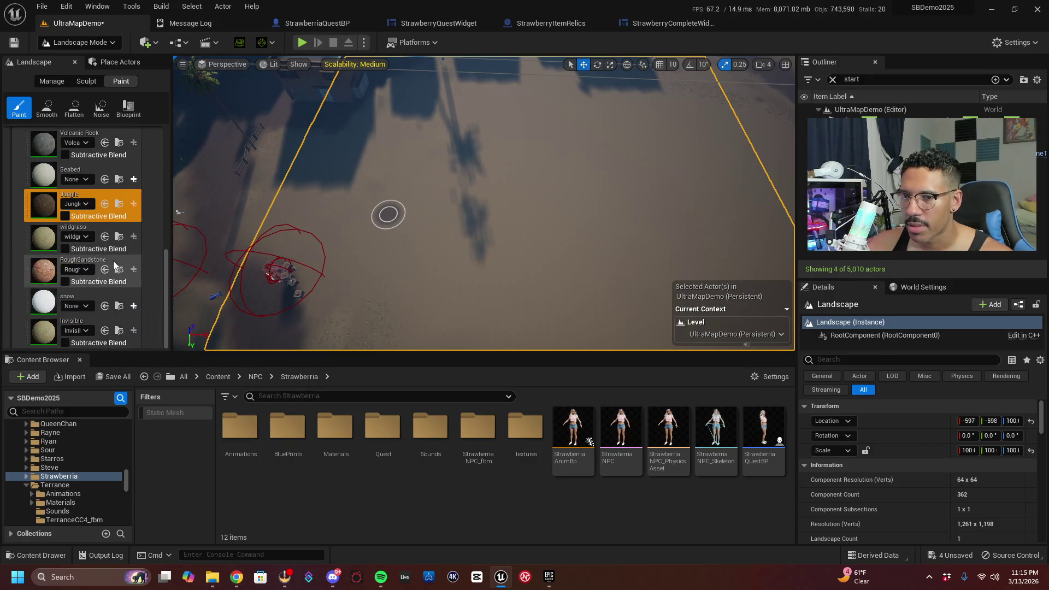
pyautogui.scroll(5, 113, 261)
# Select Layer1, paint a dark dirt stroke across the landscape, then fly in to inspect it
pyautogui.click(61, 195)
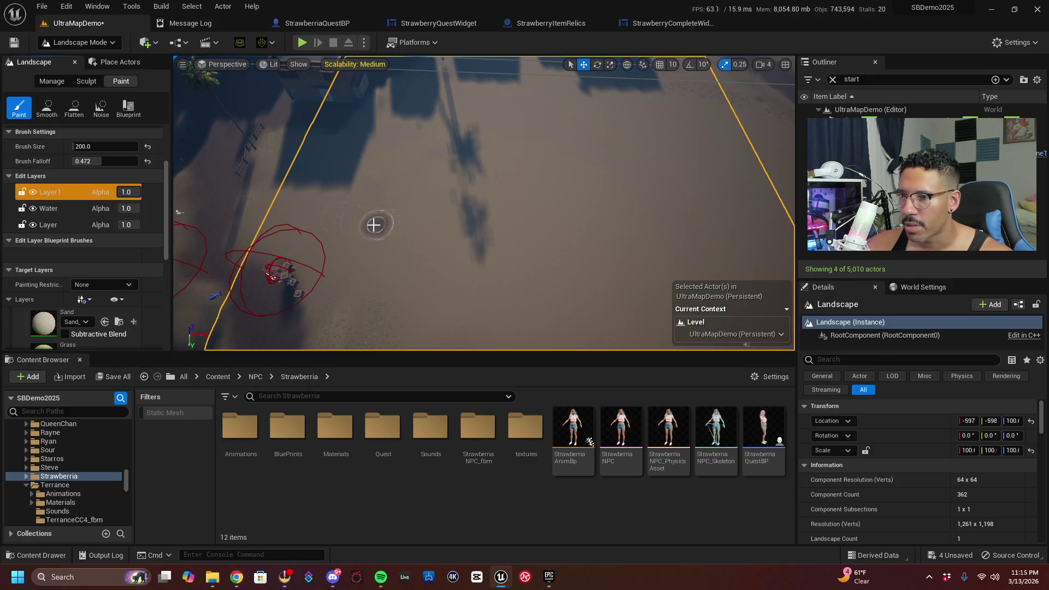
pyautogui.moveTo(400, 218); pyautogui.dragTo(425, 241)
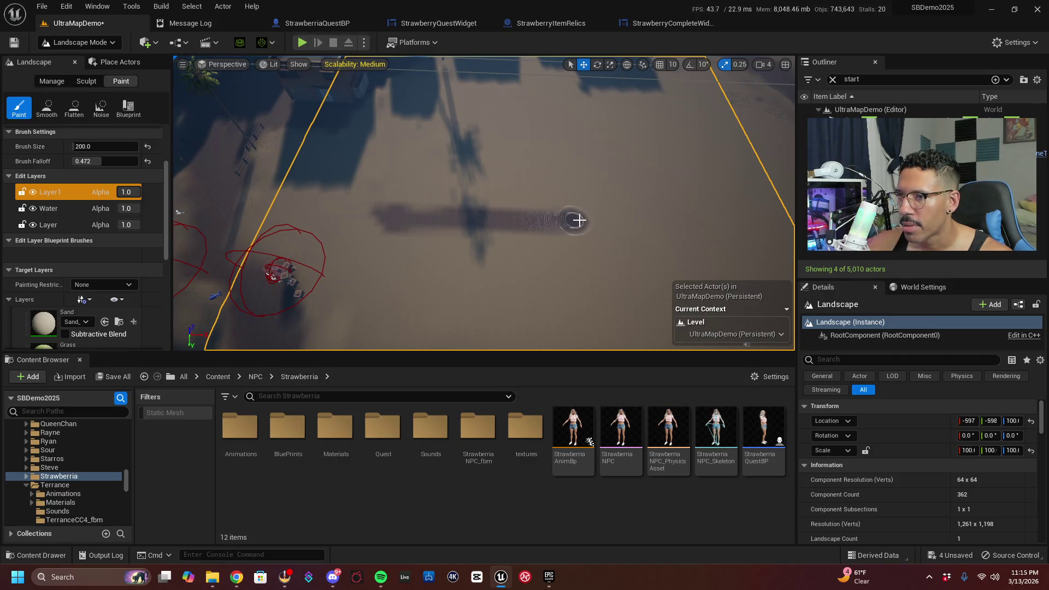
pyautogui.scroll(10, 615, 226)
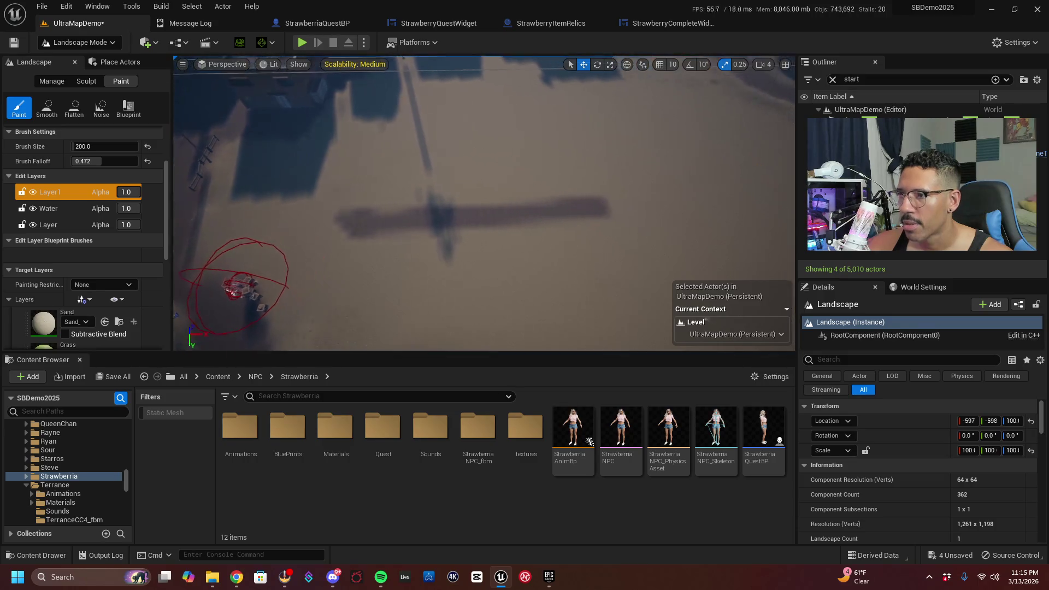
pyautogui.scroll(5, 617, 265)
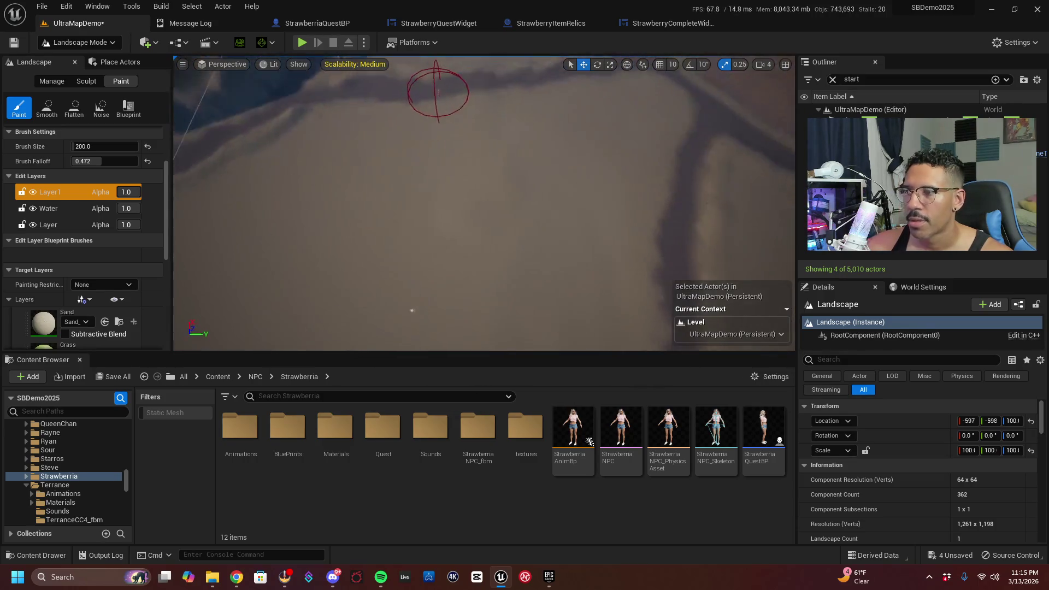
pyautogui.scroll(-5, 457, 250)
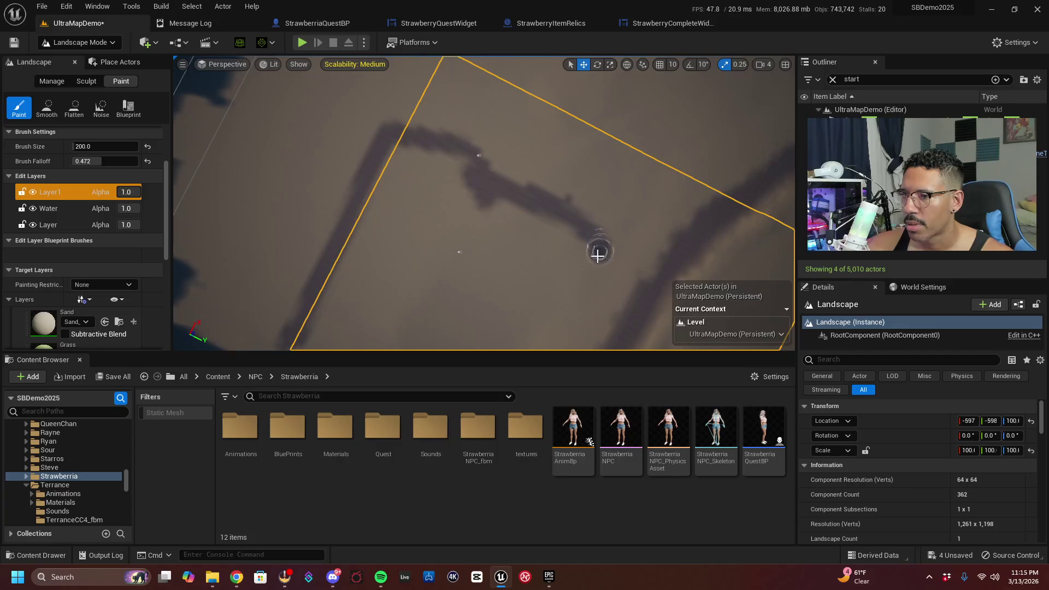
pyautogui.moveTo(581, 258)
pyautogui.mouseDown()
pyautogui.moveTo(630, 232)
pyautogui.moveTo(489, 180)
pyautogui.mouseUp()
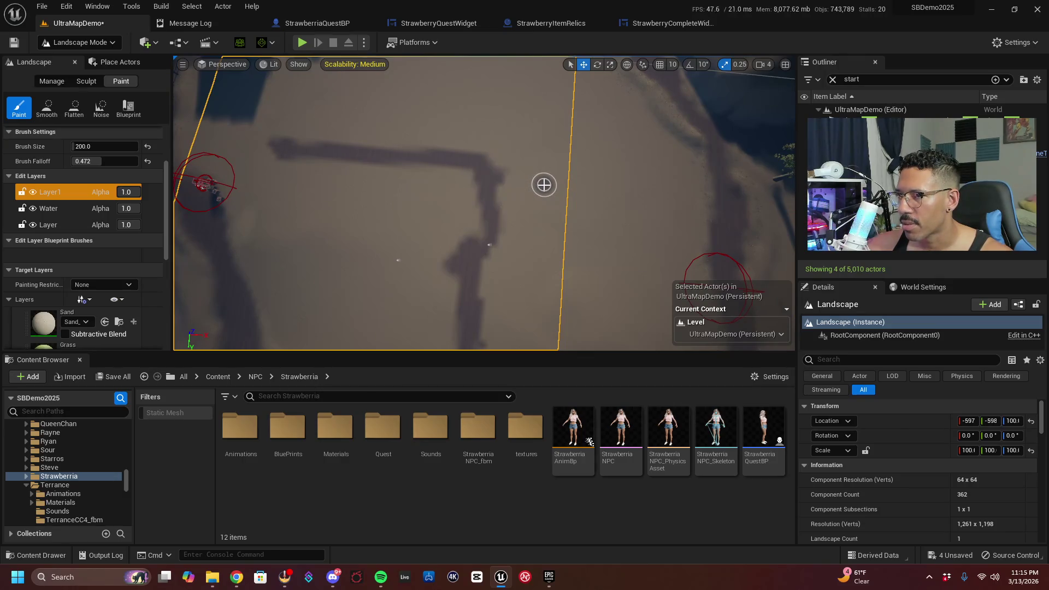
pyautogui.moveTo(269, 172)
pyautogui.mouseDown()
pyautogui.moveTo(421, 290)
pyautogui.moveTo(464, 267)
pyautogui.moveTo(510, 221)
pyautogui.mouseUp()
pyautogui.click(66, 6)
# Undo the last five Landscape Editing: Paint strokes from the Edit menu
pyautogui.click(93, 38)
pyautogui.click(66, 6)
pyautogui.click(73, 36)
pyautogui.click(66, 6)
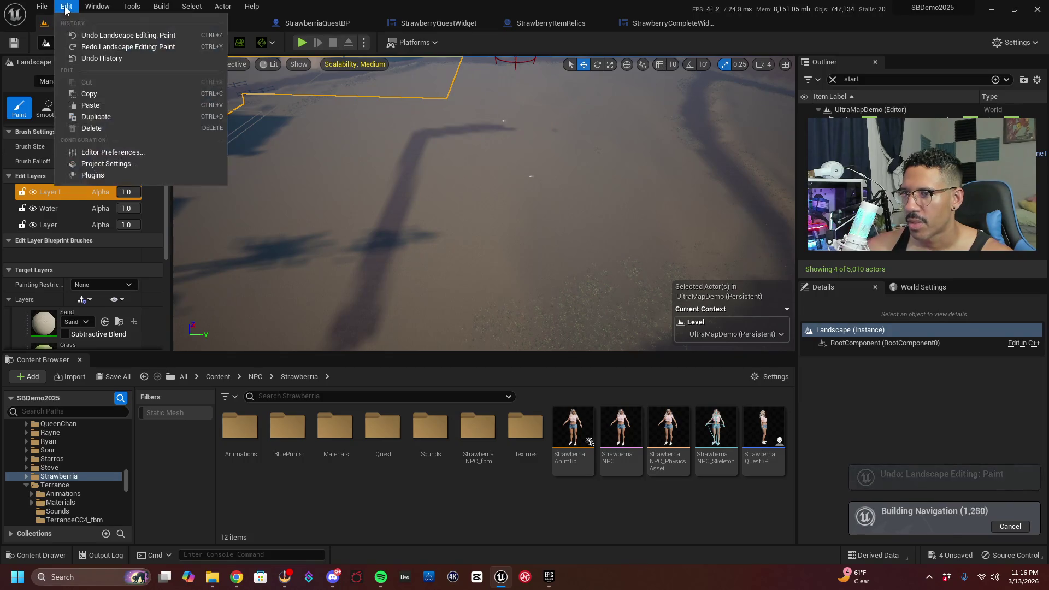
pyautogui.click(74, 34)
pyautogui.click(67, 6)
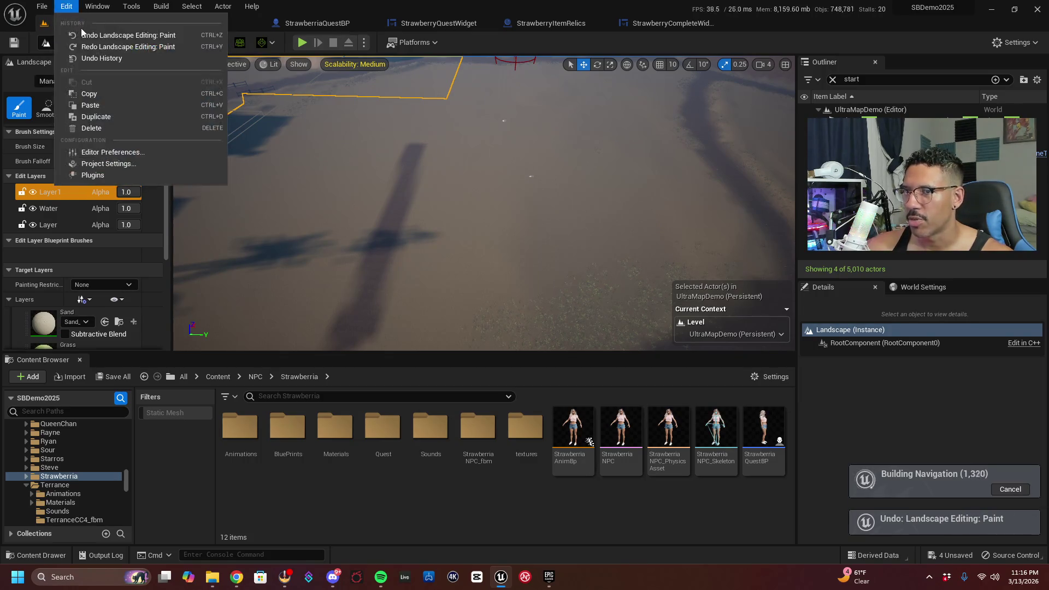
pyautogui.click(75, 35)
pyautogui.click(66, 6)
pyautogui.click(84, 36)
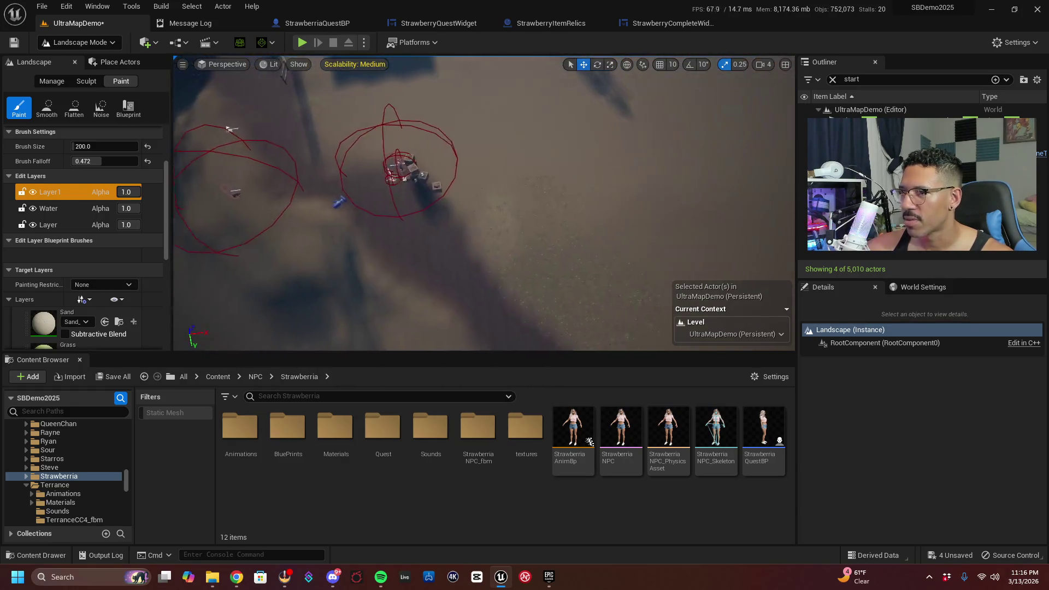
pyautogui.scroll(2, 305, 245)
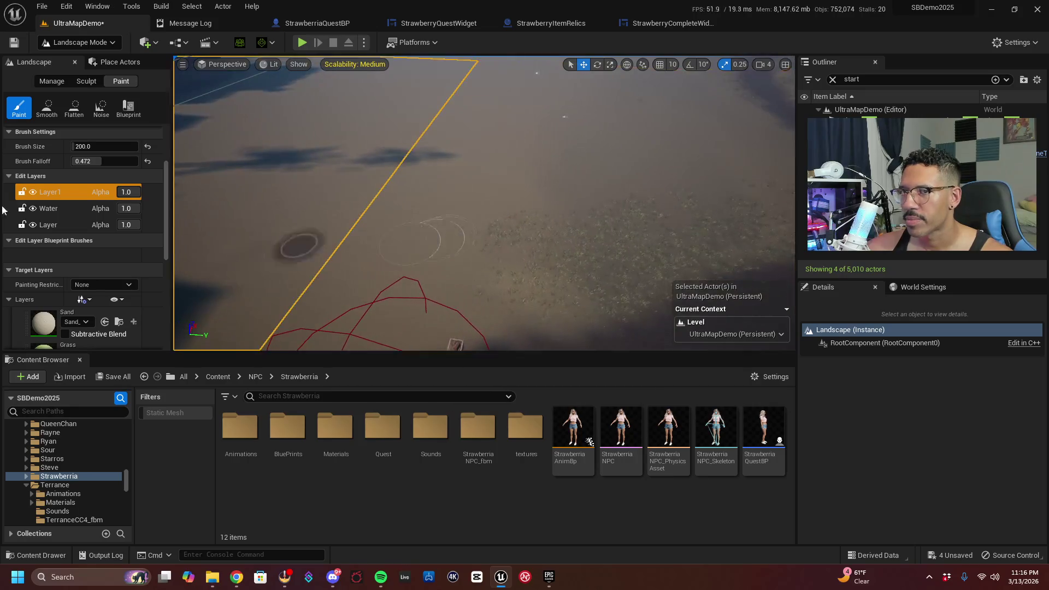
# Save the UltraMapDemo map, tilt the view toward the horizon, and save again
pyautogui.click(17, 43)
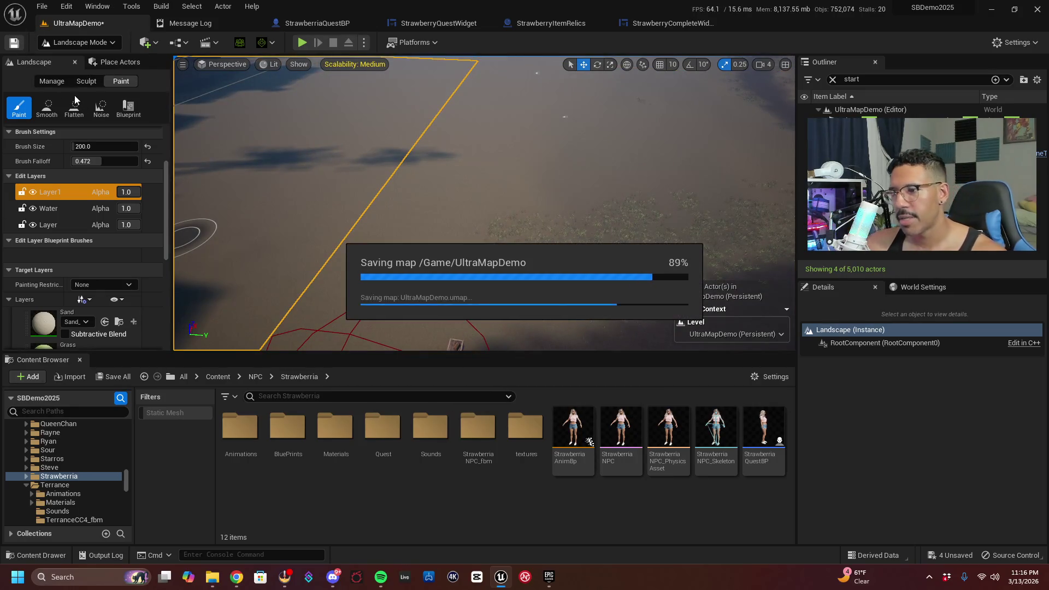
pyautogui.moveTo(505, 227)
pyautogui.mouseDown()
pyautogui.moveTo(480, 153)
pyautogui.moveTo(481, 230)
pyautogui.moveTo(535, 257)
pyautogui.moveTo(551, 208)
pyautogui.moveTo(552, 235)
pyautogui.moveTo(516, 227)
pyautogui.mouseUp()
pyautogui.click(13, 42)
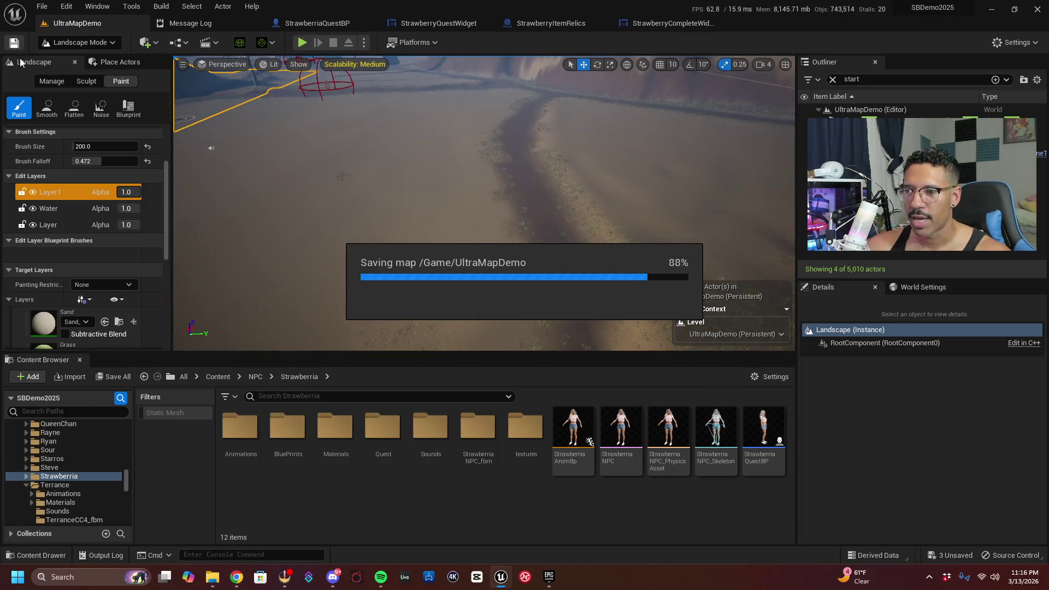
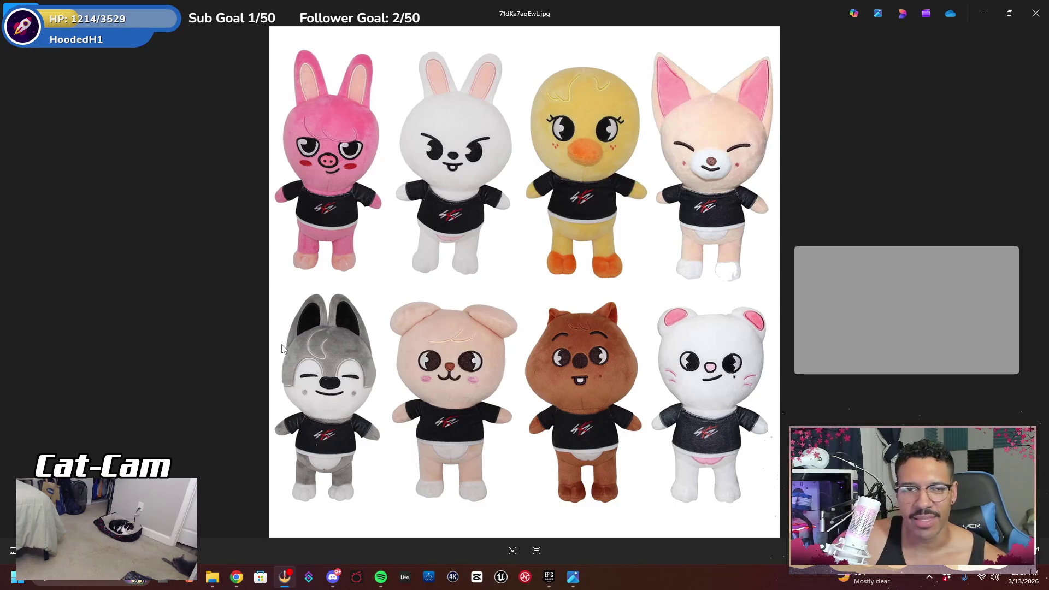
# Zoom into the SKZOO plush photo and pan toward the lower row of toys
pyautogui.scroll(3, 412, 300)
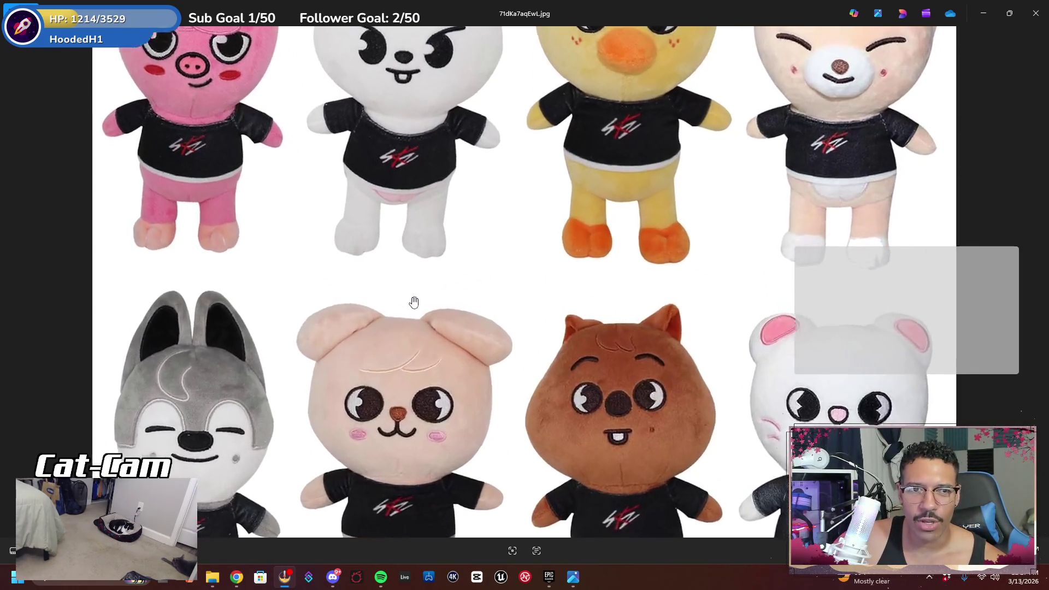
pyautogui.moveTo(435, 312)
pyautogui.mouseDown()
pyautogui.moveTo(447, 258)
pyautogui.moveTo(442, 180)
pyautogui.moveTo(454, 227)
pyautogui.mouseUp()
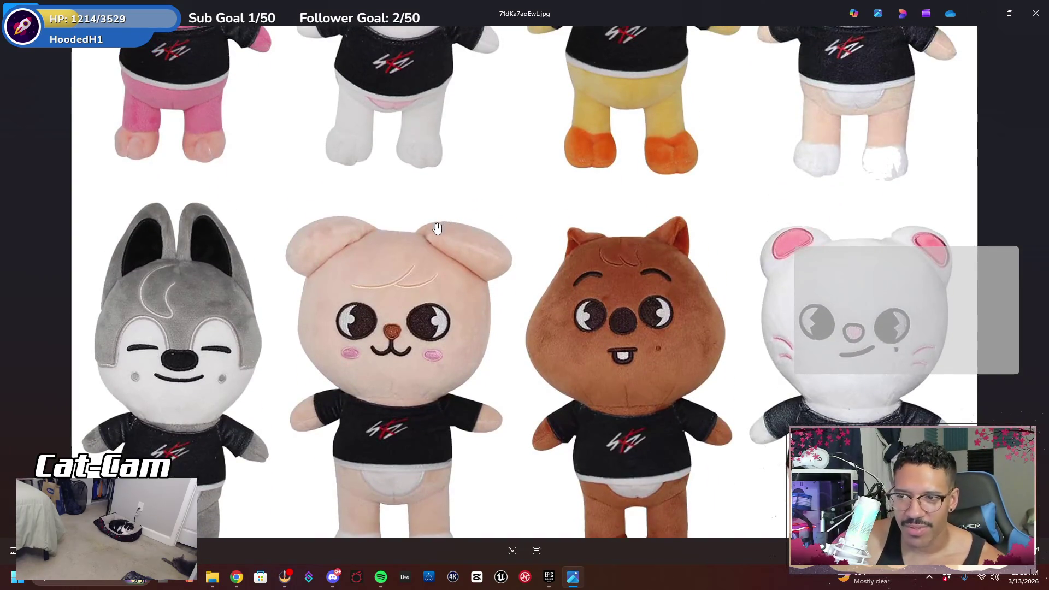
pyautogui.scroll(-2, 445, 269)
pyautogui.moveTo(446, 269); pyautogui.dragTo(448, 299)
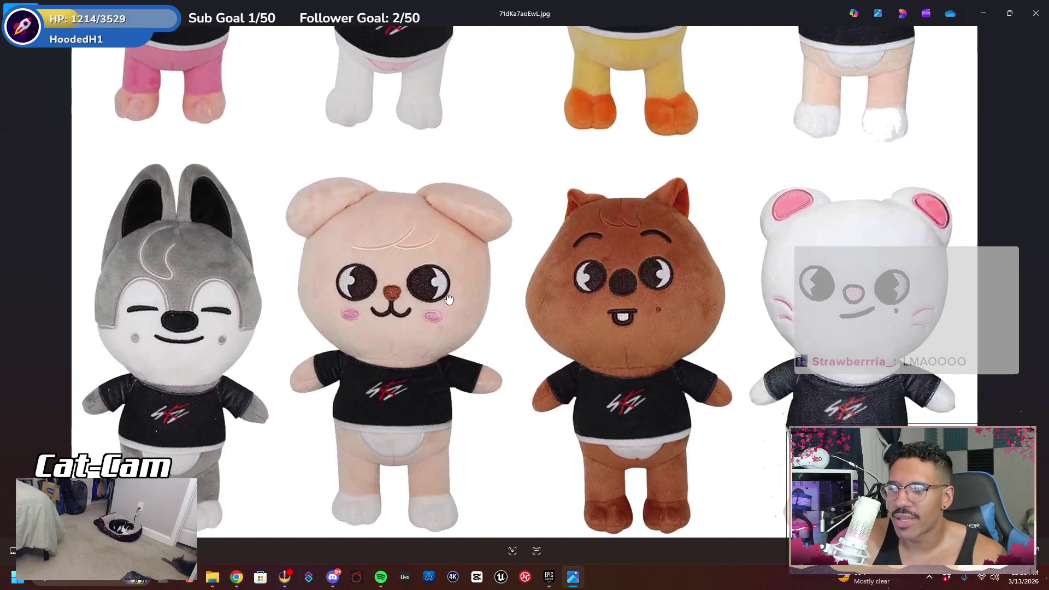
pyautogui.scroll(-3, 449, 298)
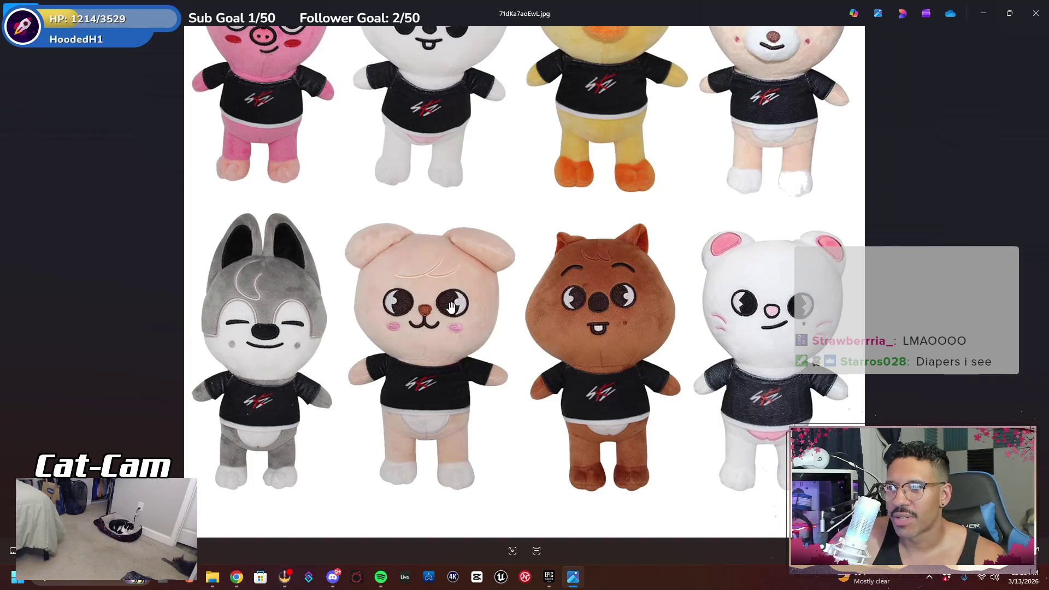
pyautogui.scroll(3, 445, 287)
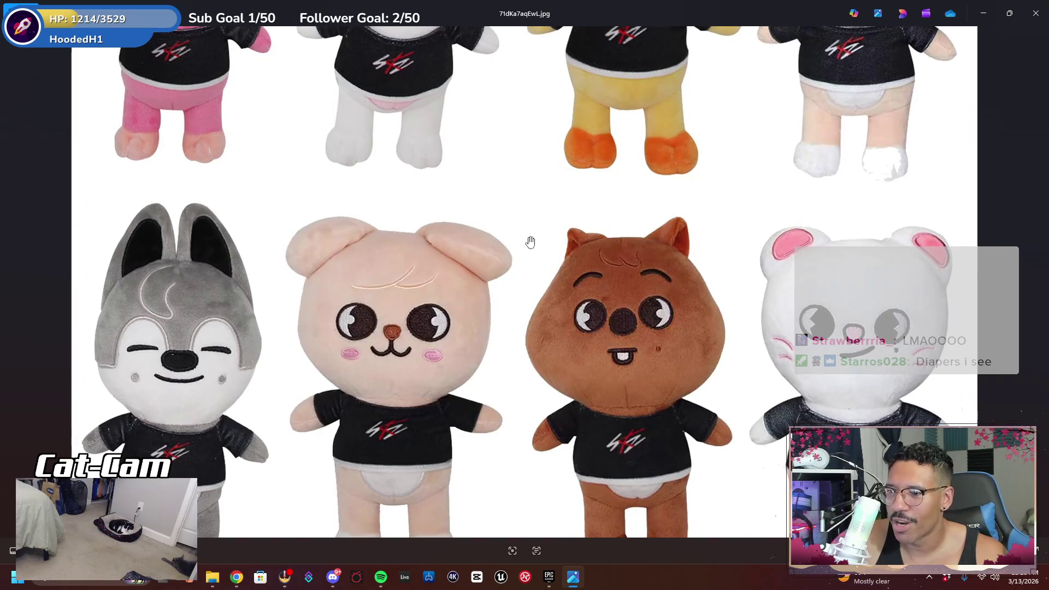
# Zoom back out, close the plush photo, and restore Chrome's skzoo results to a smaller window
pyautogui.scroll(-2, 549, 218)
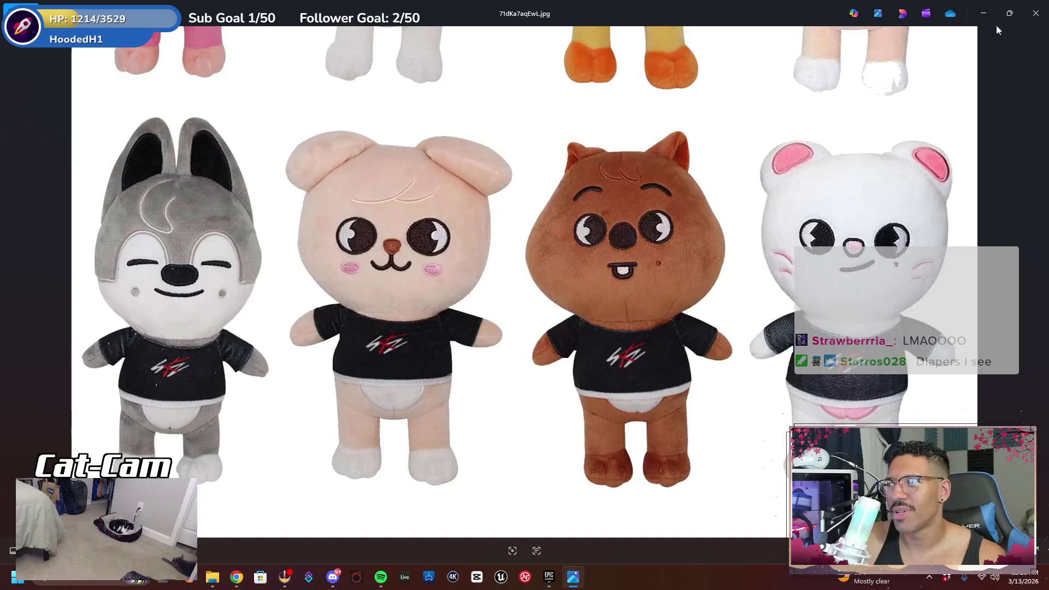
pyautogui.click(1035, 13)
pyautogui.doubleClick(596, 15)
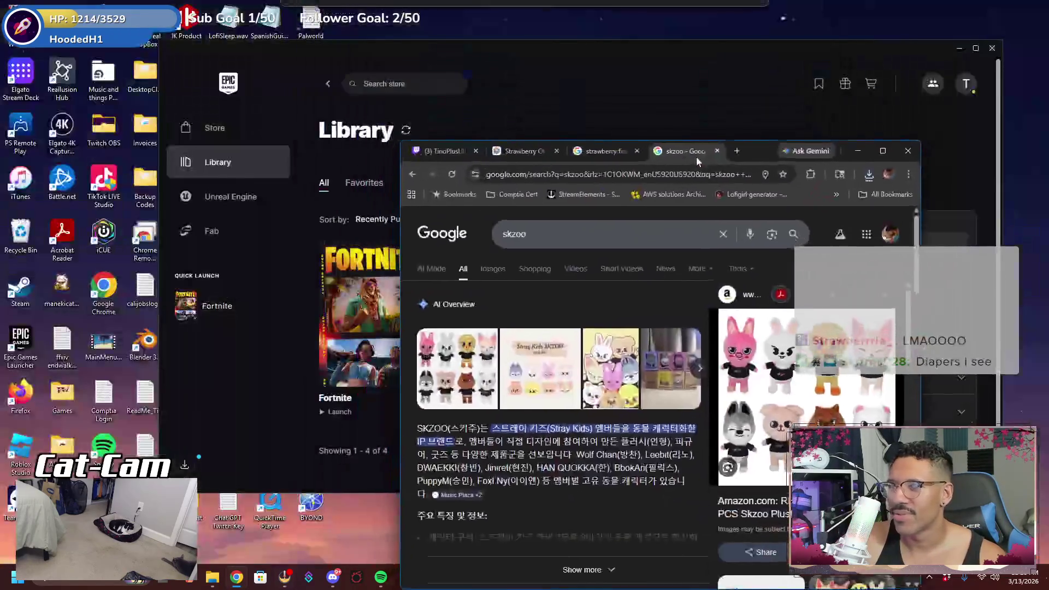